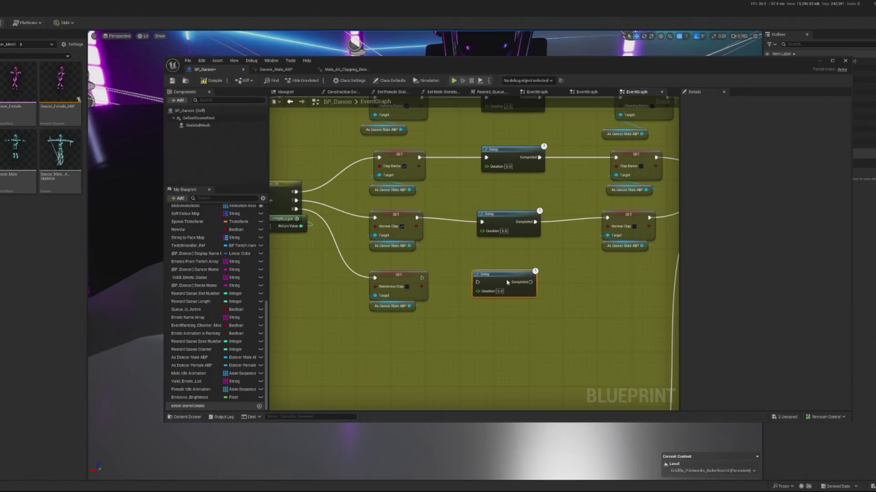
Step: Wire the Boisterous Clap setter into the middle Delay node
drag(422, 279, 509, 281)
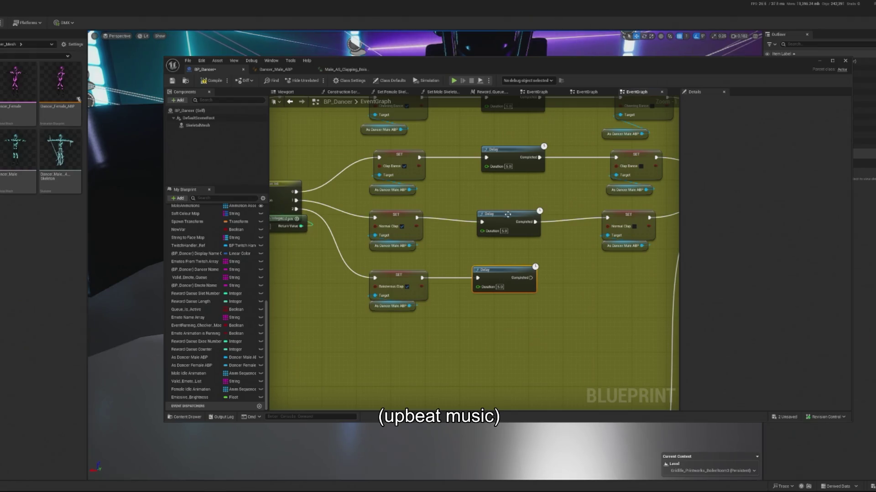
click(508, 216)
drag(586, 242, 472, 236)
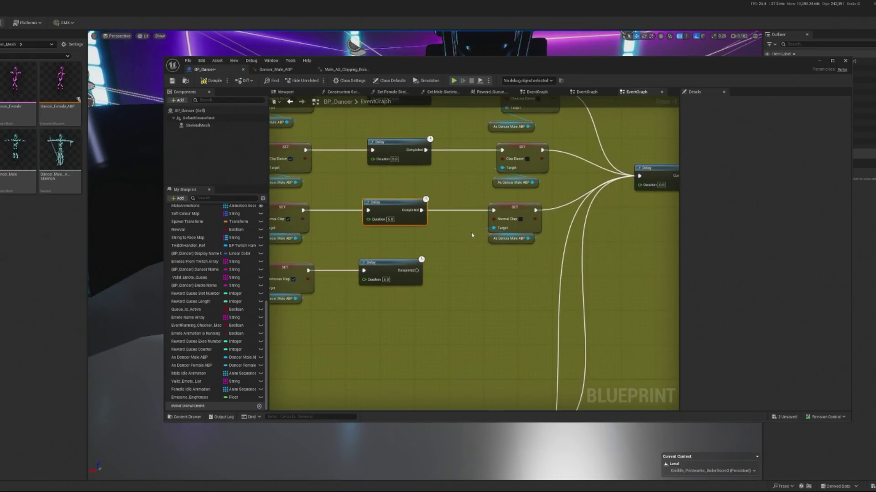
mouse_move(297, 308)
mouse_down()
mouse_move(497, 319)
mouse_move(548, 306)
mouse_up()
Step: Duplicate the As Dancer Male ABP getter and add a SET Boisterous Clap that runs on Delay Completed
click(322, 307)
key(ctrl+c)
key(ctrl+v)
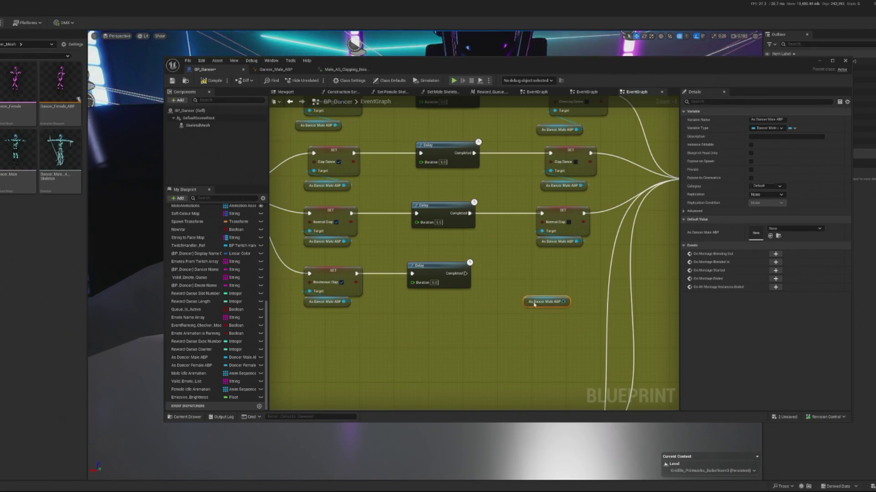
drag(567, 306, 523, 286)
text(bois)
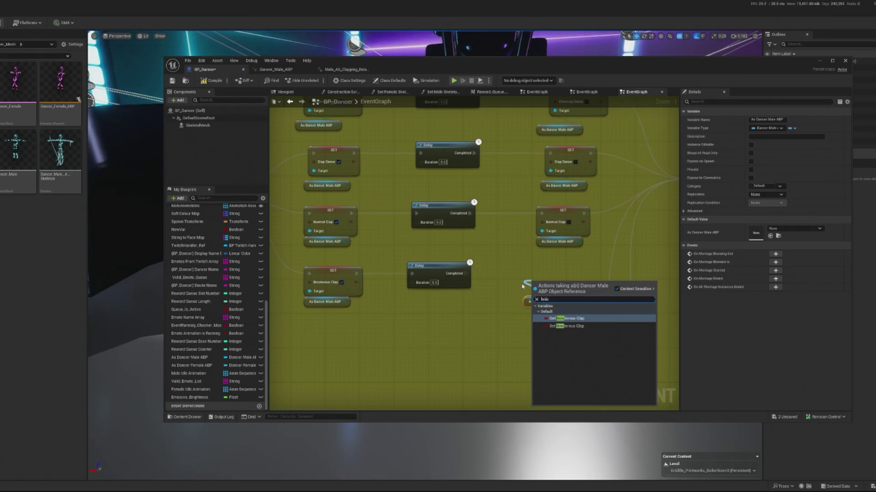
click(559, 326)
drag(556, 291, 556, 278)
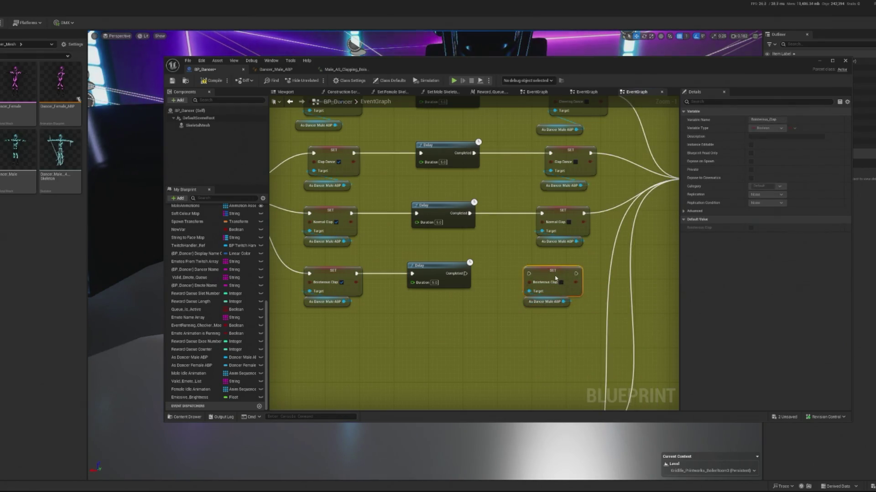
drag(466, 273, 528, 273)
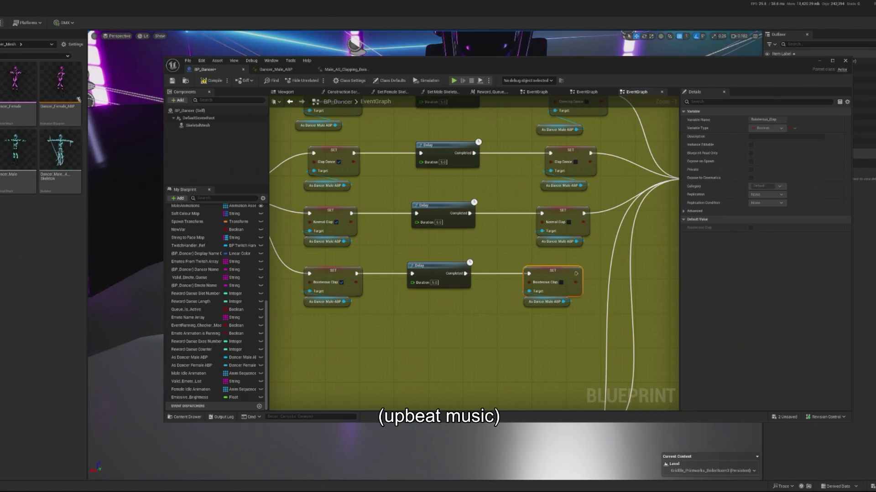
key(alt+Tab)
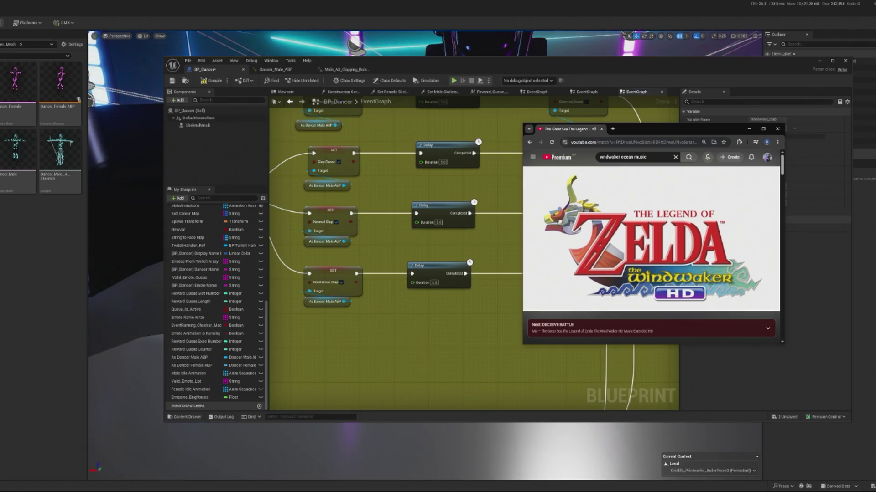
Step: Clear the old YouTube search, play the Wind Waker music, and minimize the browser
click(676, 157)
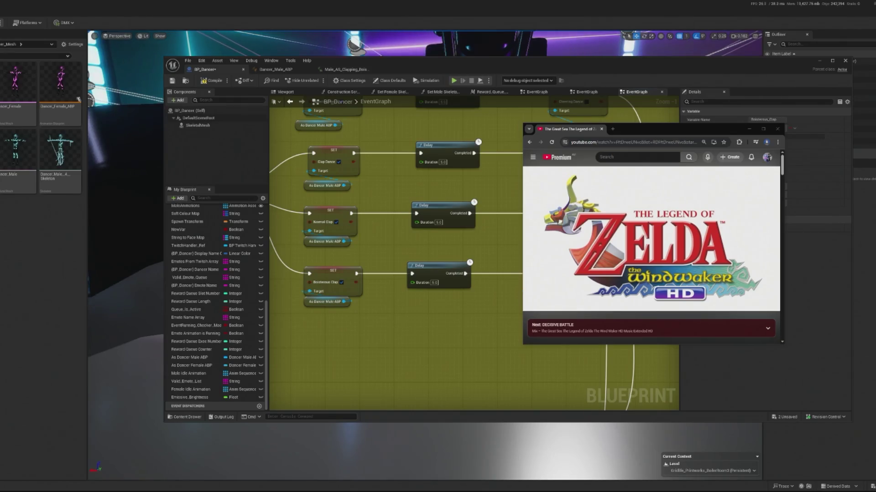
click(524, 296)
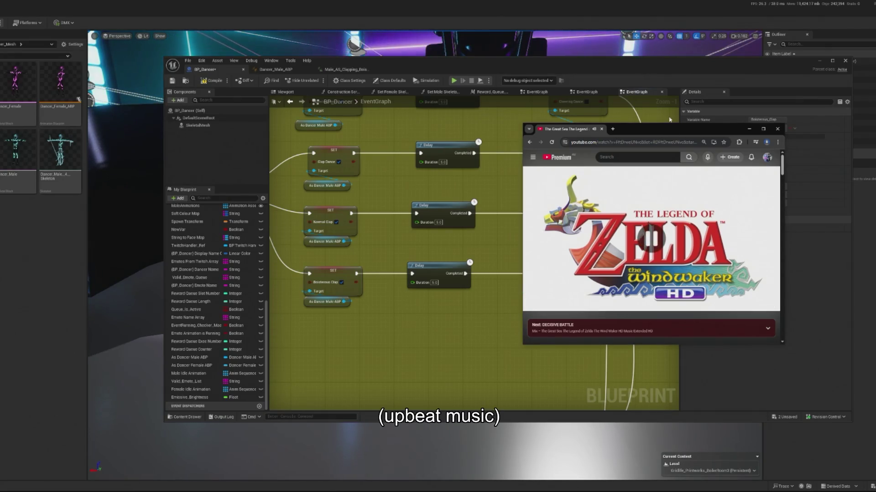
drag(601, 139, 214, 193)
click(362, 184)
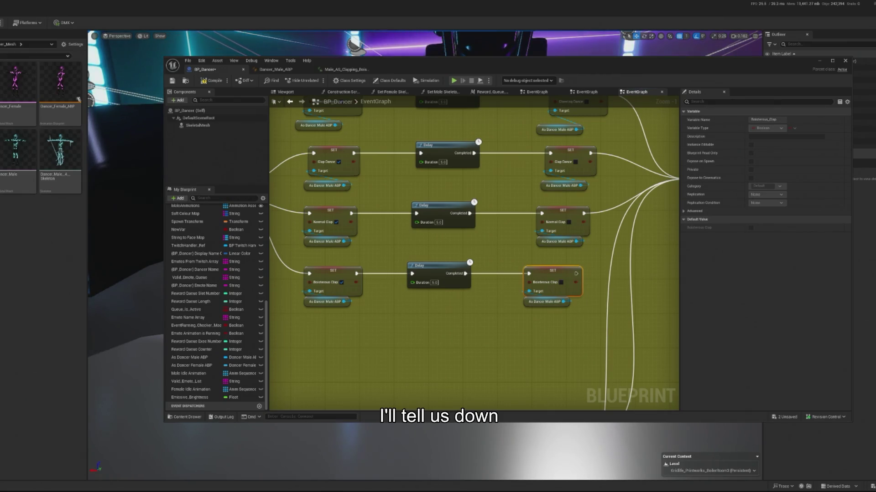
Step: Connect the Boisterous Clap SET node's exec output to the shared merging Delay node
drag(532, 324, 488, 311)
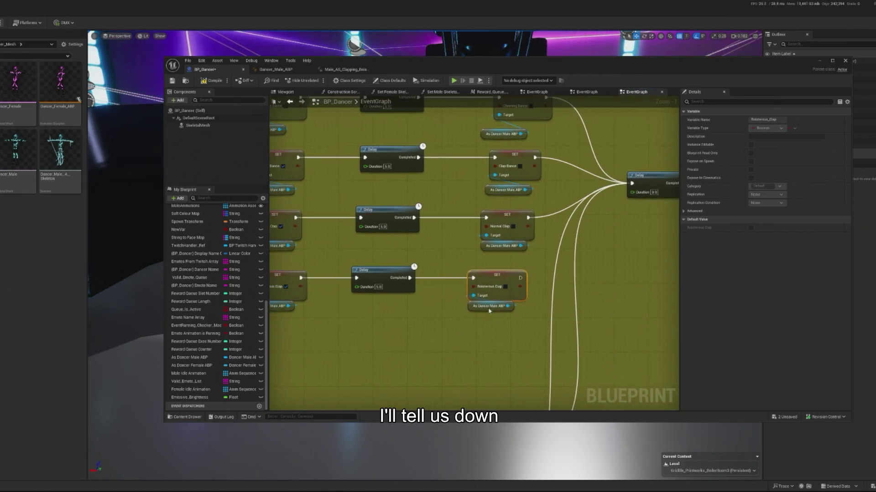
mouse_move(520, 278)
mouse_down()
mouse_move(602, 243)
mouse_move(632, 184)
mouse_up()
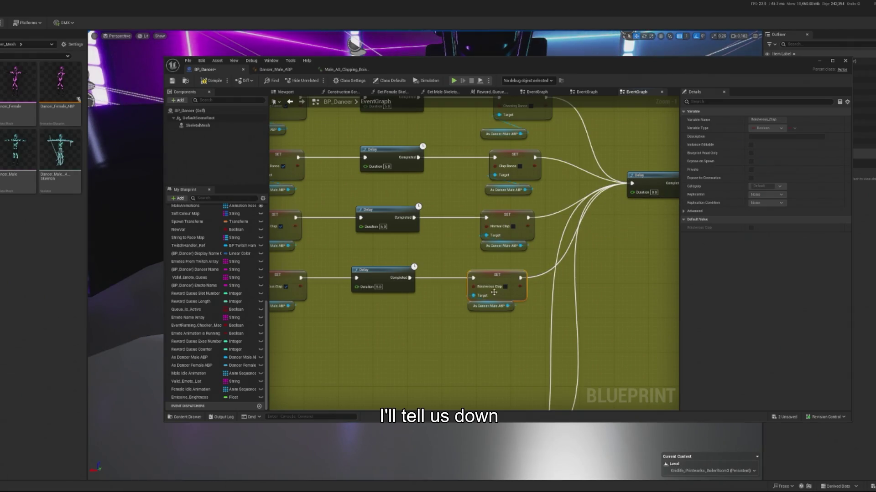
drag(440, 273, 492, 260)
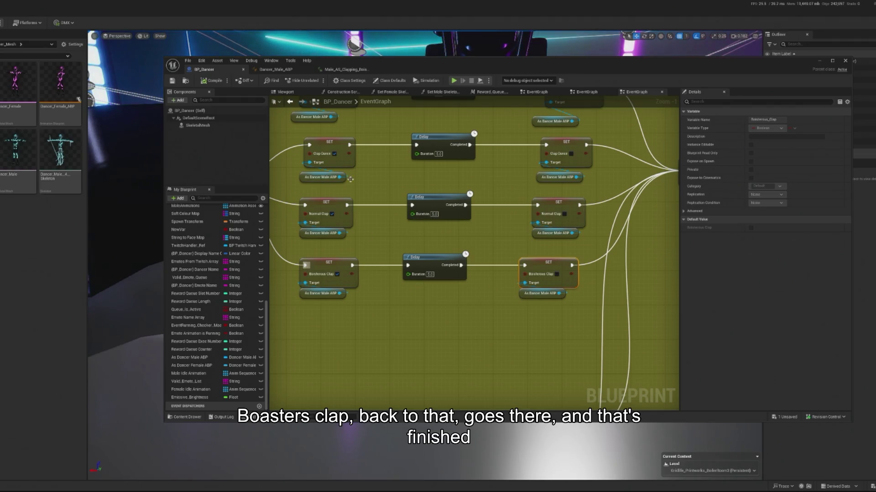
click(333, 70)
Step: Enable Loop Animation on Clap3's Male_AS_Clapping_Boisterous player in Male_Dancer_SM and save Dancer_Male_ABP
click(269, 71)
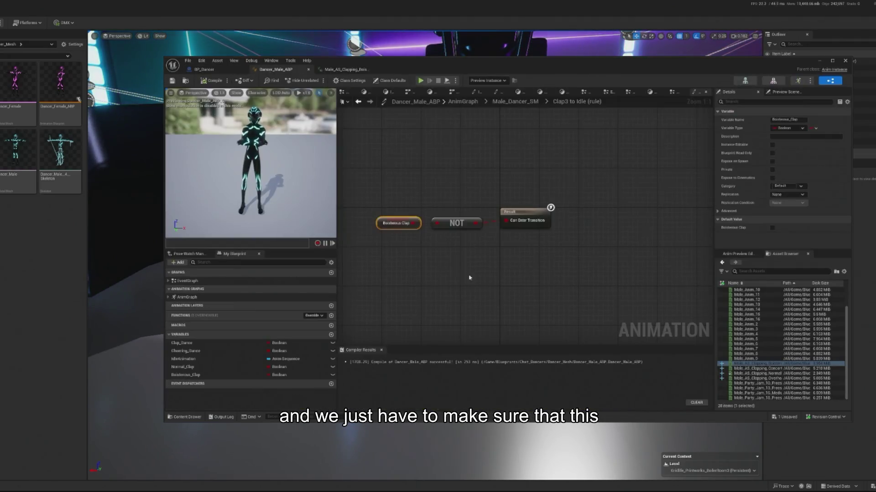
double_click(458, 212)
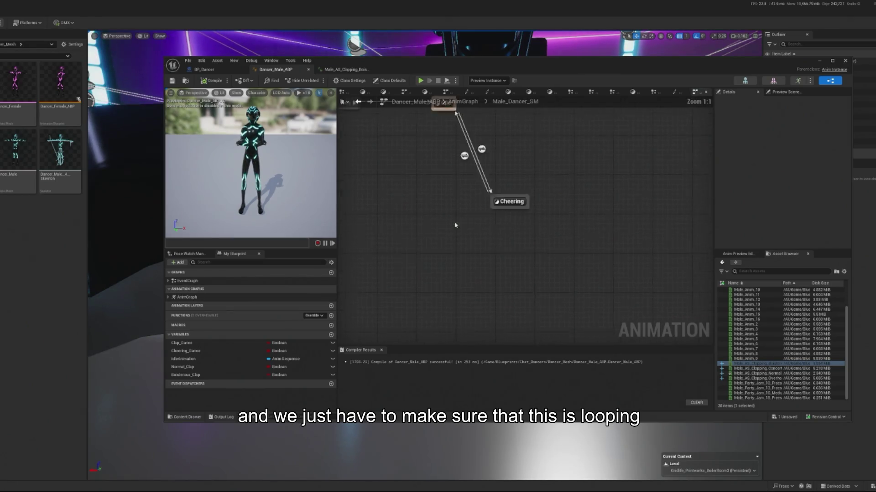
click(569, 145)
double_click(570, 144)
click(482, 214)
scroll(789, 221, down, 3)
click(770, 215)
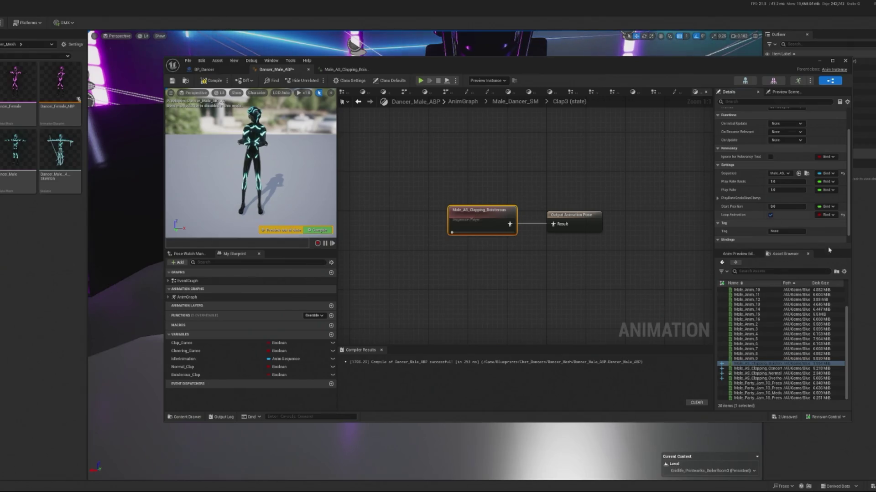
key(ctrl+s)
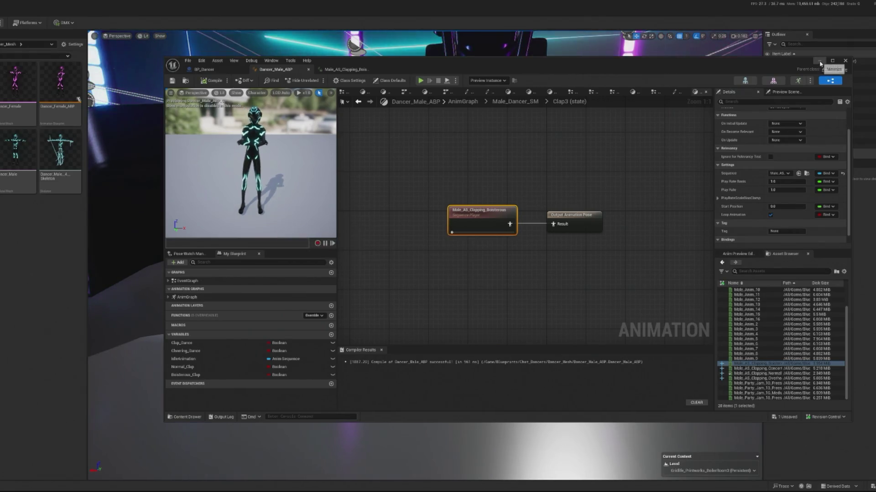
click(819, 60)
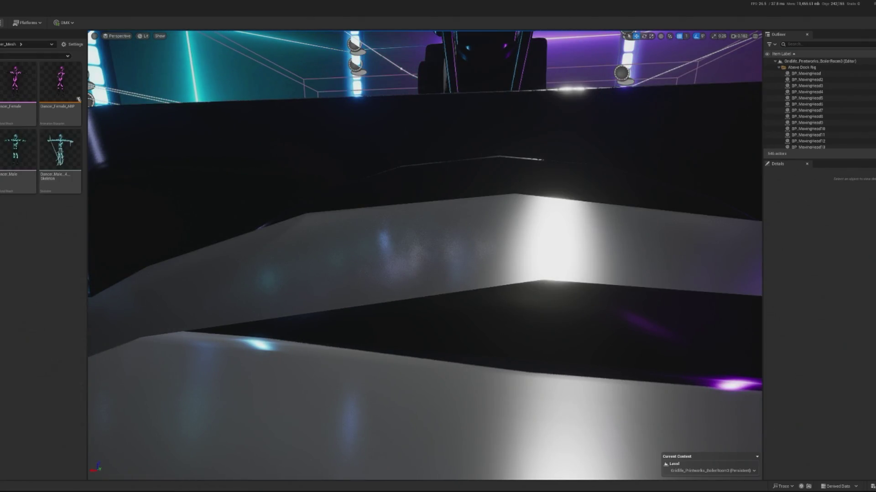
Step: Run a Play-in-Editor session to watch the dancer, then stop it
key(alt+p)
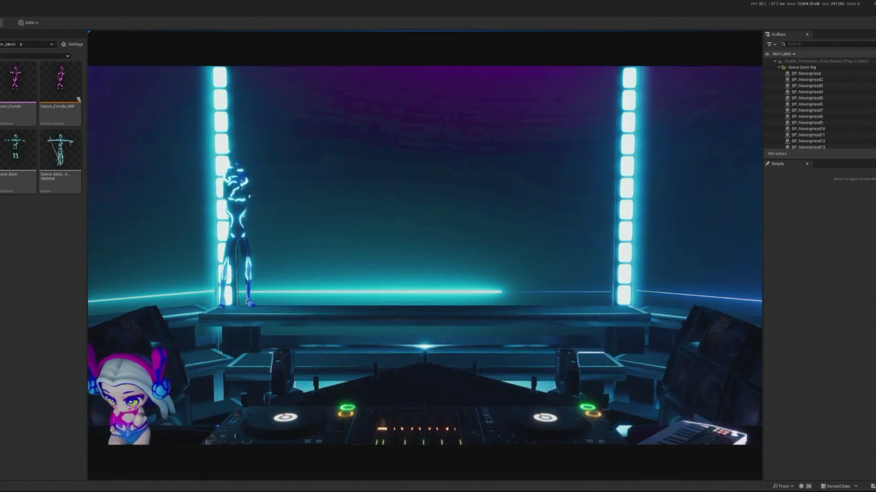
key(Escape)
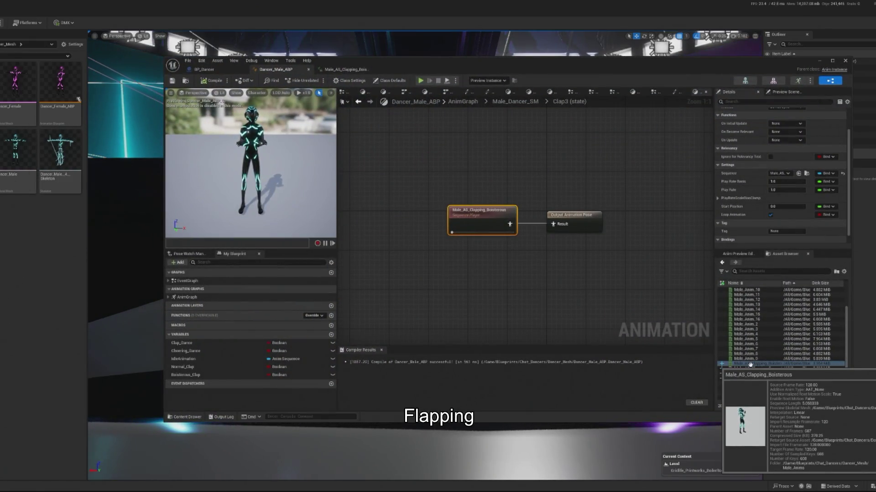
Step: Preview the Male_AS_Clapping_Concert and Overhead clips, scrubbing Overhead back near frame 109
click(342, 69)
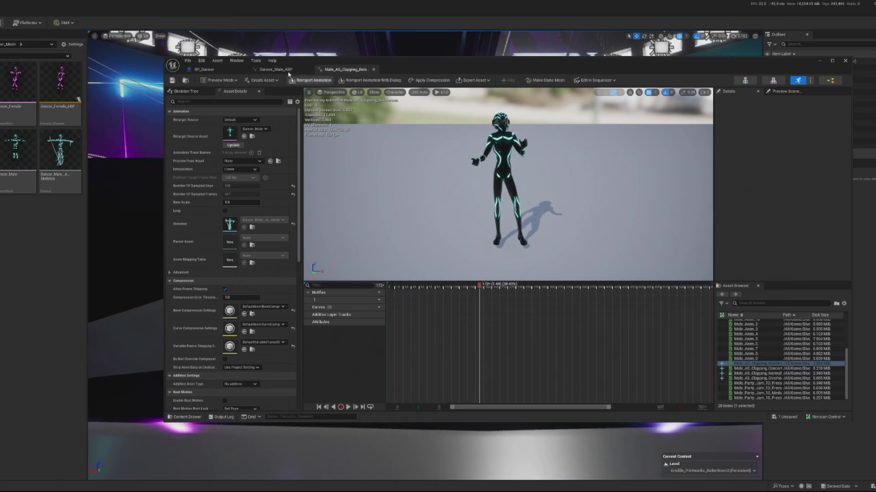
click(275, 69)
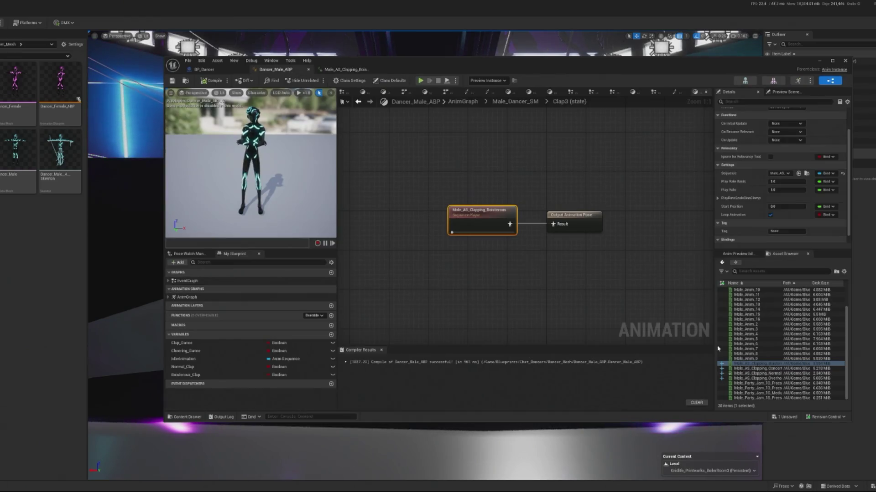
double_click(770, 369)
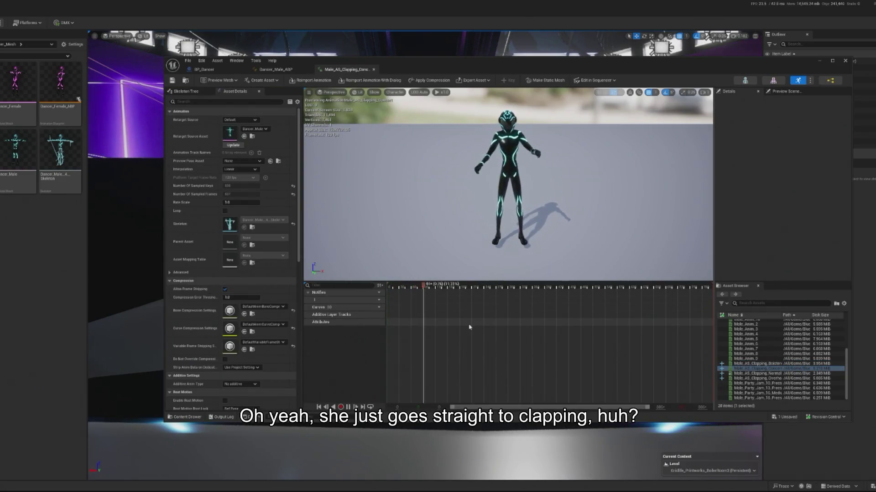
key(space)
double_click(764, 379)
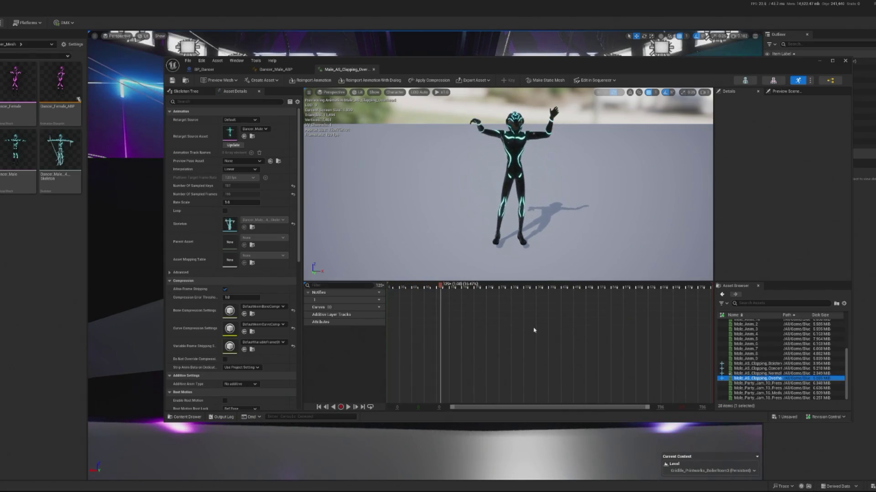
key(space)
mouse_move(452, 289)
mouse_down()
mouse_move(398, 288)
mouse_move(529, 288)
mouse_move(388, 288)
mouse_up()
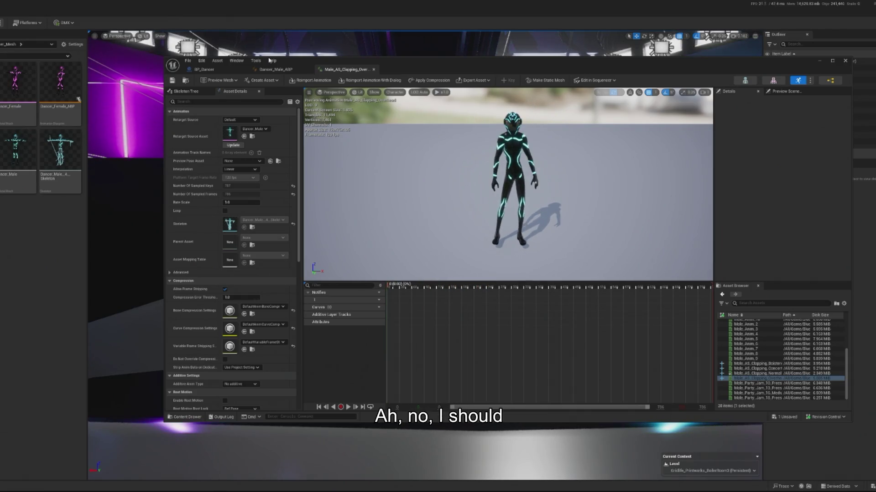
click(275, 69)
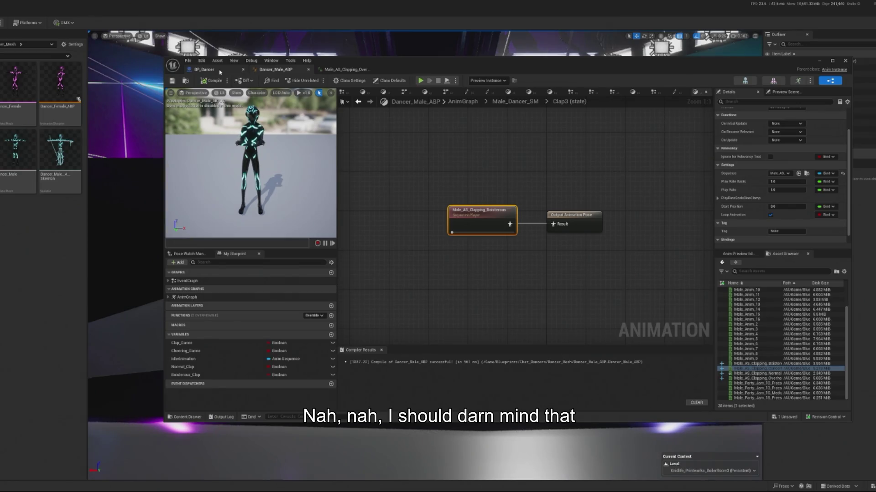
click(219, 71)
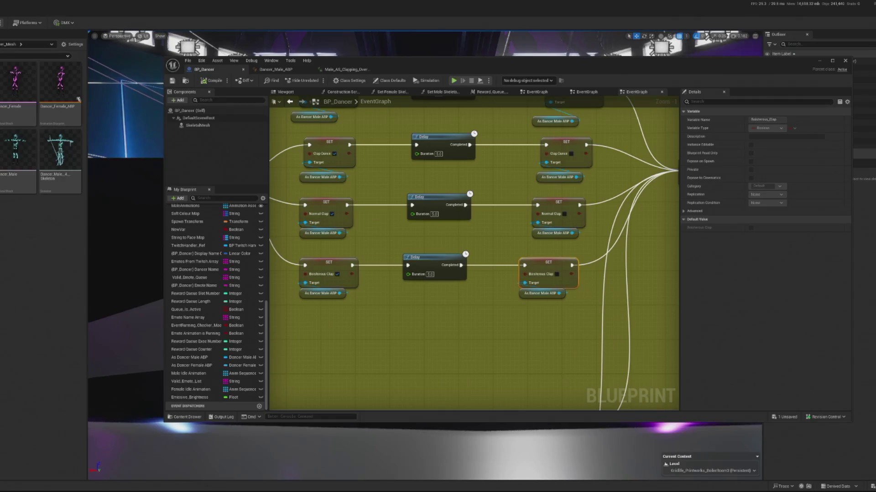
Step: Open Male_AS_Clapping_Normal and the original AS_Clapping_Normal to compare the two clips
click(276, 70)
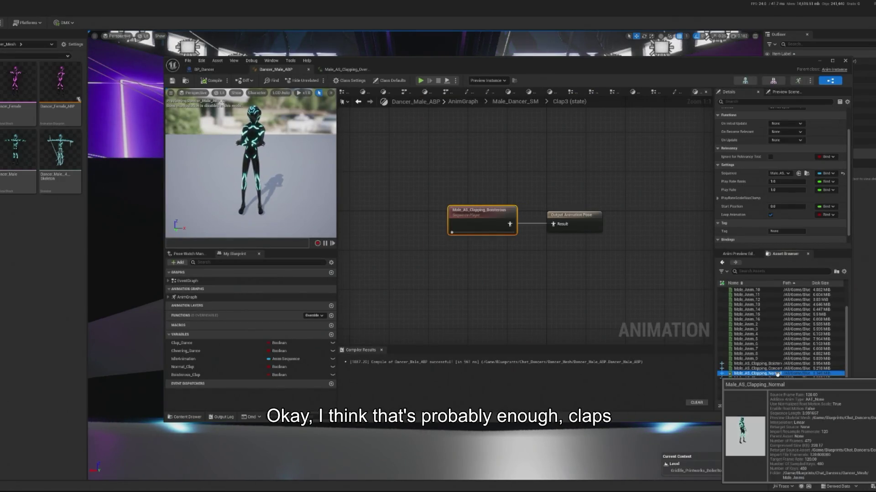
double_click(777, 374)
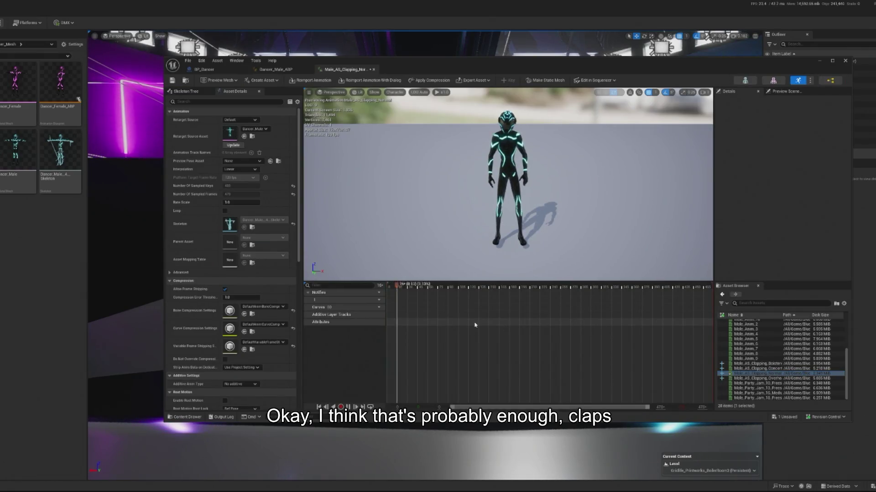
click(274, 69)
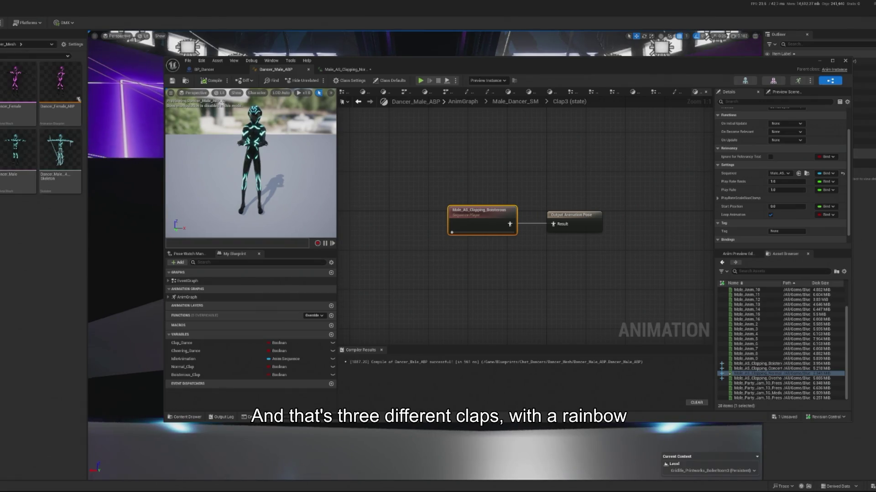
key(alt+Left)
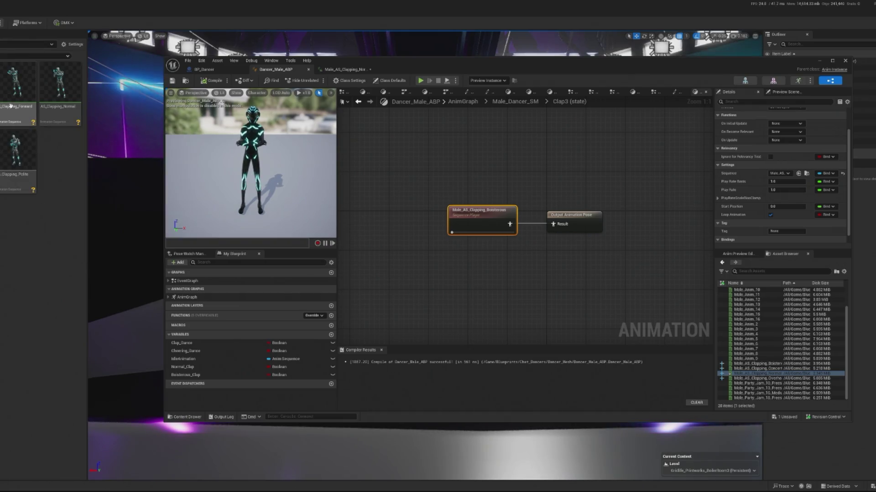
double_click(49, 93)
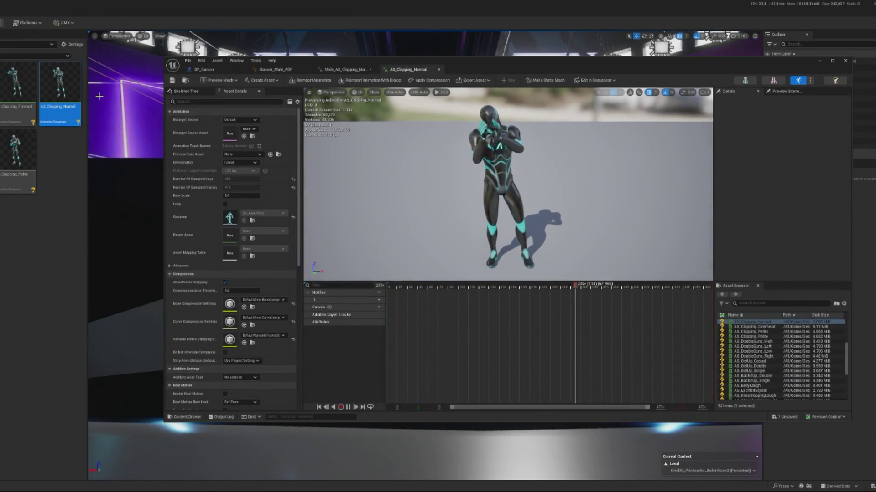
click(338, 71)
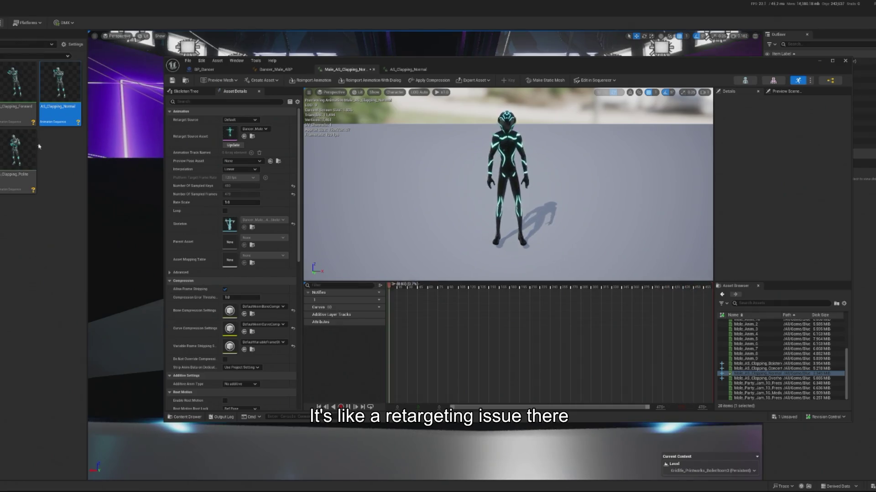
click(274, 69)
click(204, 69)
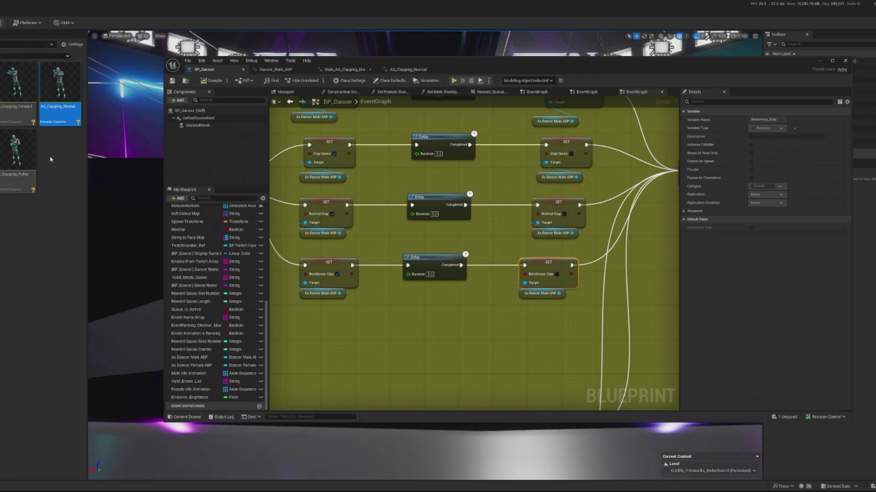
Step: Open AS_Clapping_Polite, recheck Male_AS_Clapping_Normal, and minimize the animation editor
mouse_move(14, 184)
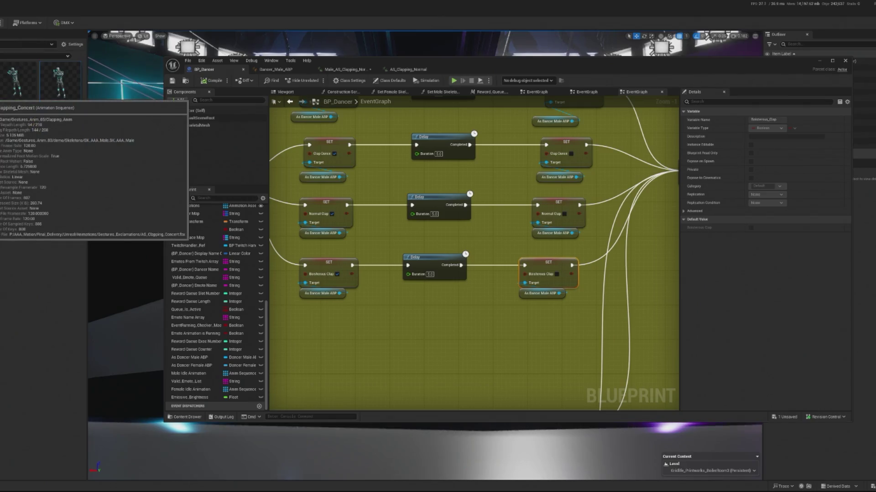
double_click(26, 144)
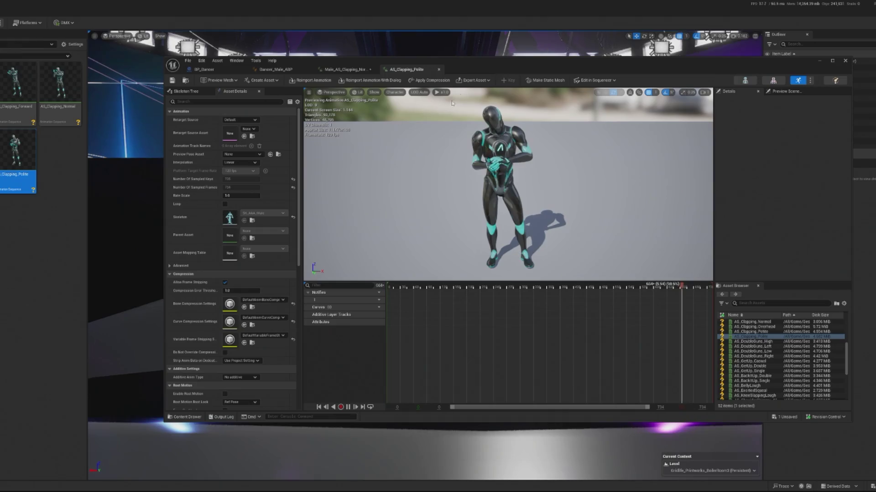
click(337, 69)
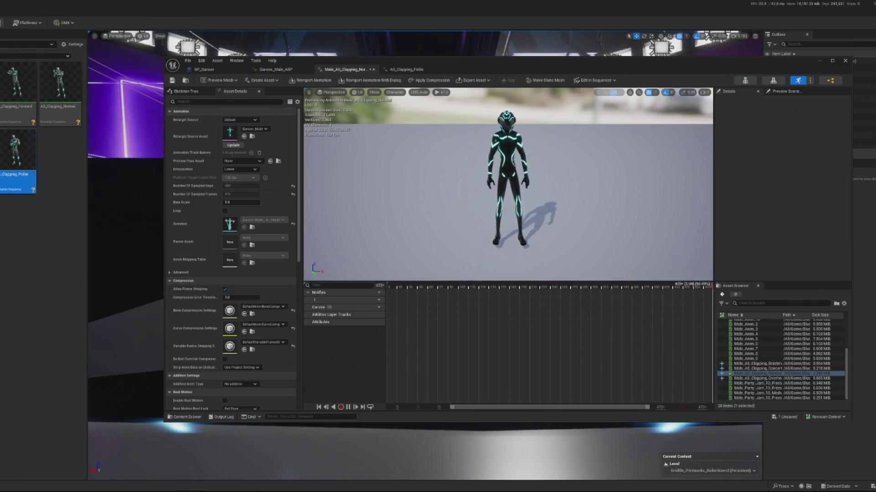
click(821, 62)
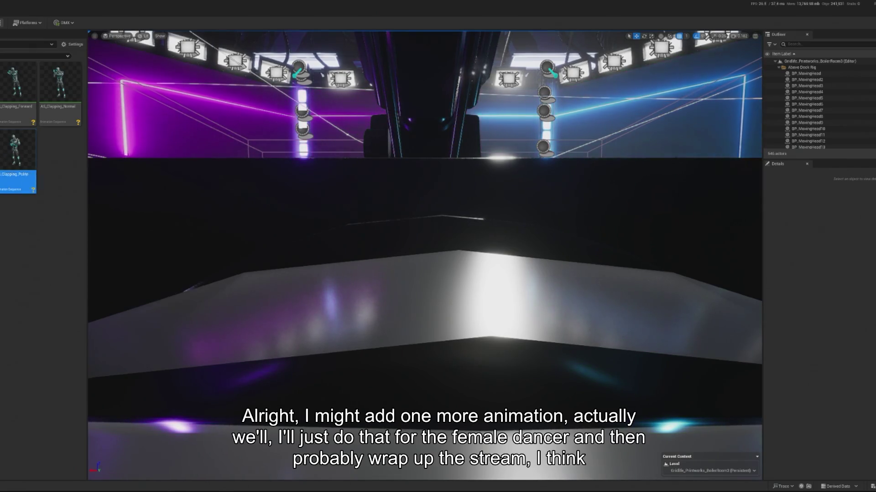
right_click(2, 97)
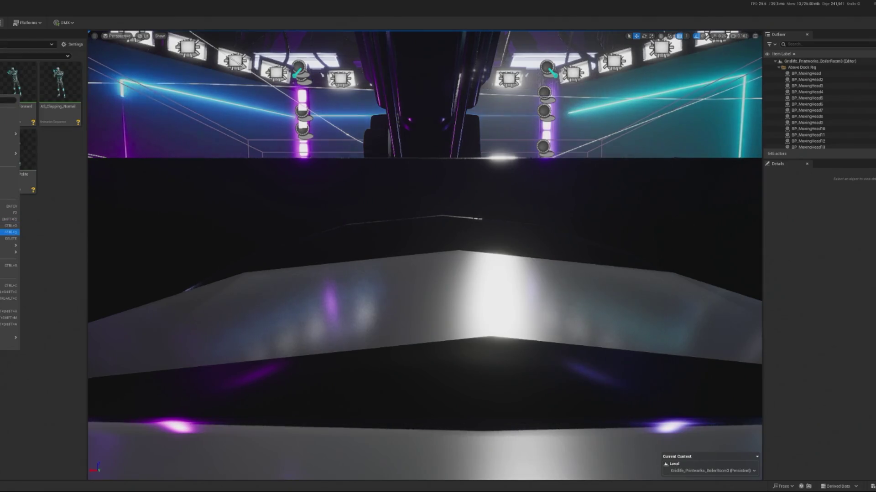
Step: Open Retarget Animations on the clapping assets with Dancer_Female as target skeletal mesh
click(9, 153)
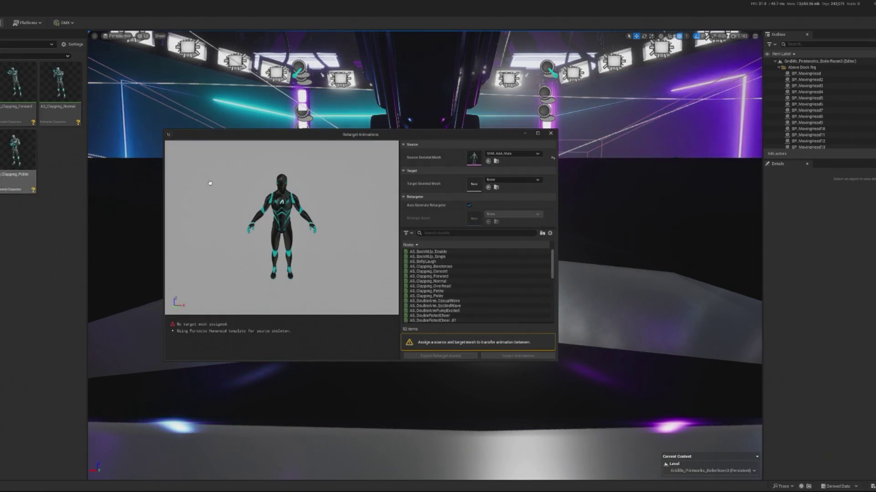
click(505, 180)
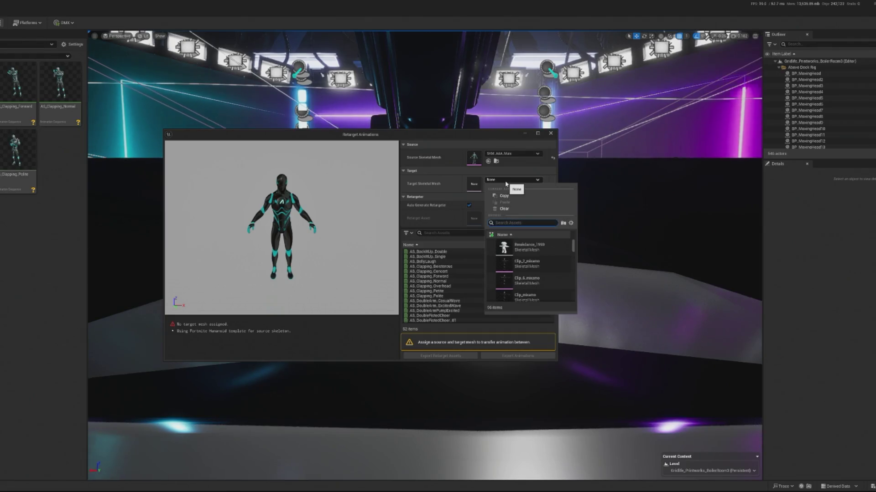
text(fortnit)
key(BackSpace)
key(BackSpace)
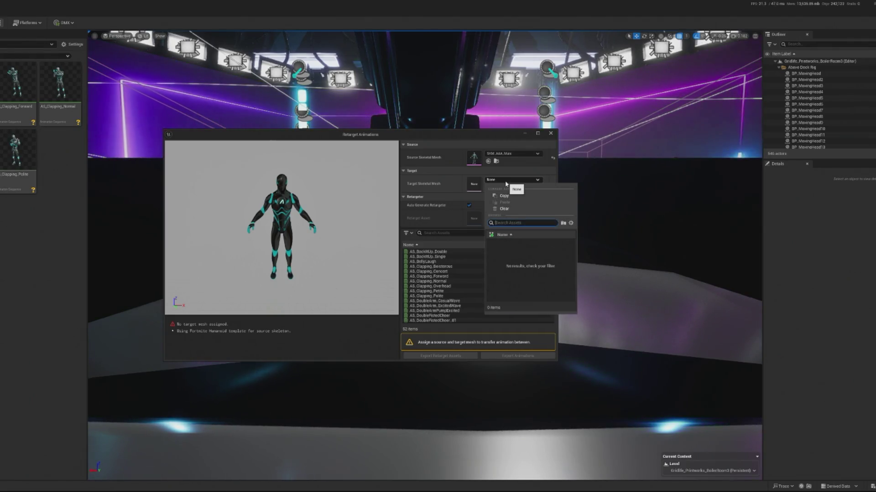
text(domer)
click(529, 260)
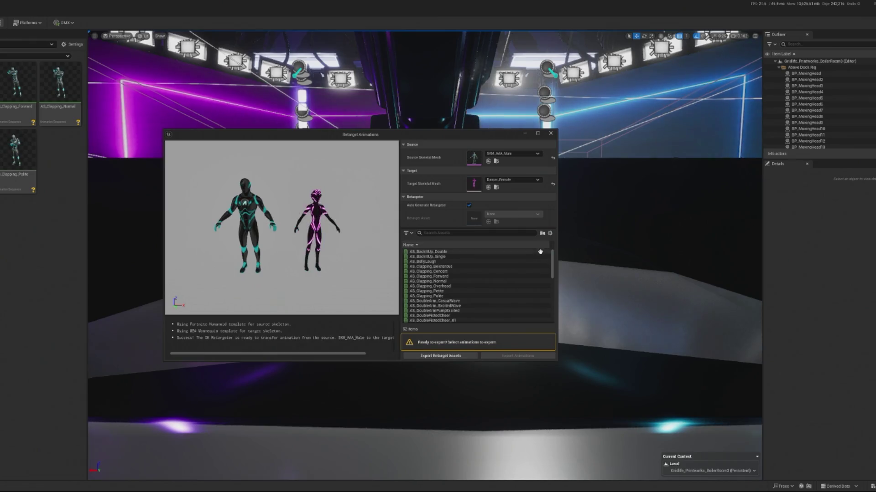
Step: Preview Boisterous, Concert, BellyLaugh, Forward, Overhead, Normal, Petite and Polite clips on both characters
click(452, 266)
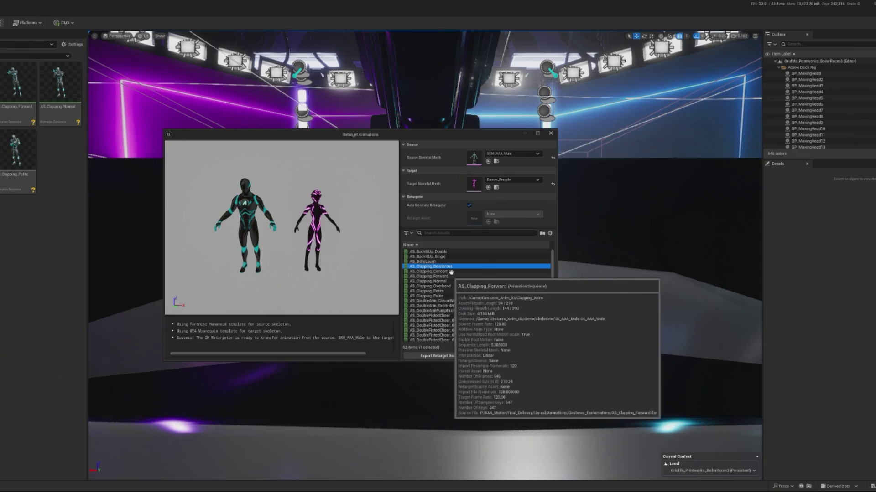
click(455, 271)
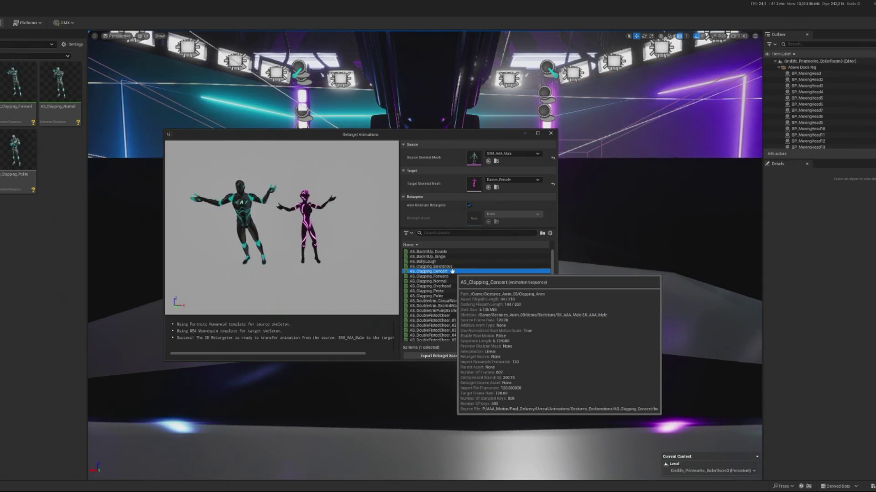
click(441, 267)
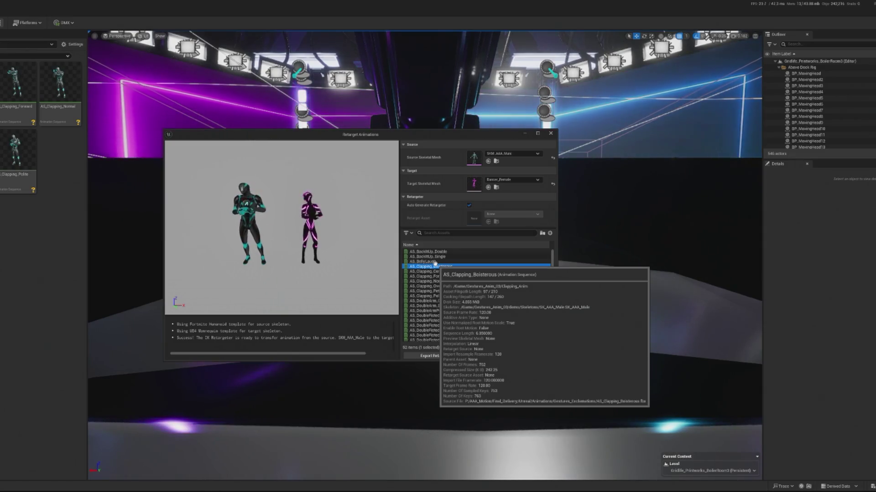
click(435, 262)
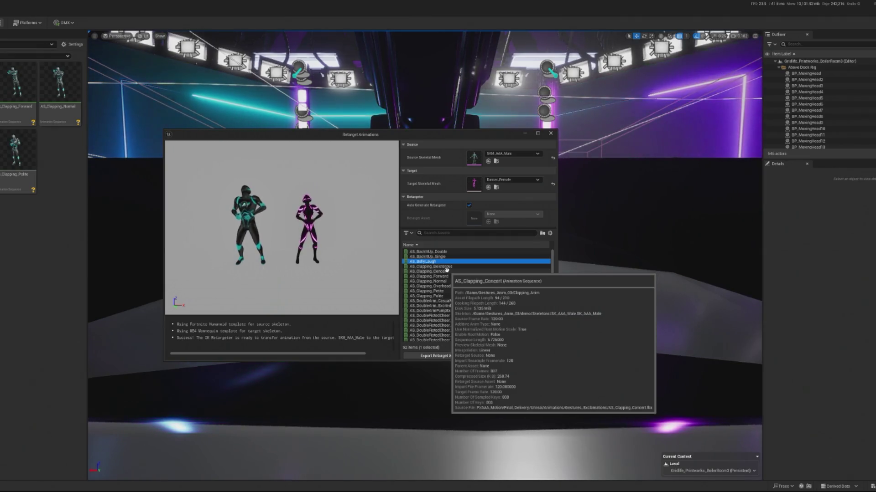
click(438, 268)
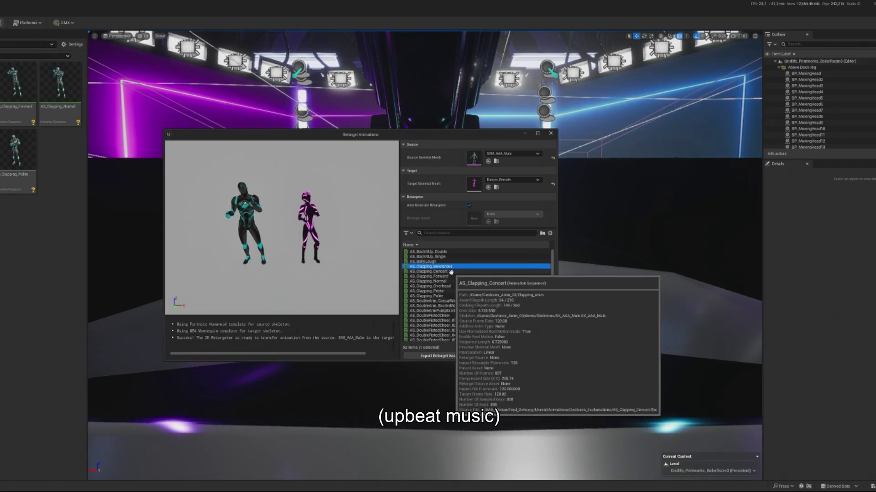
click(453, 272)
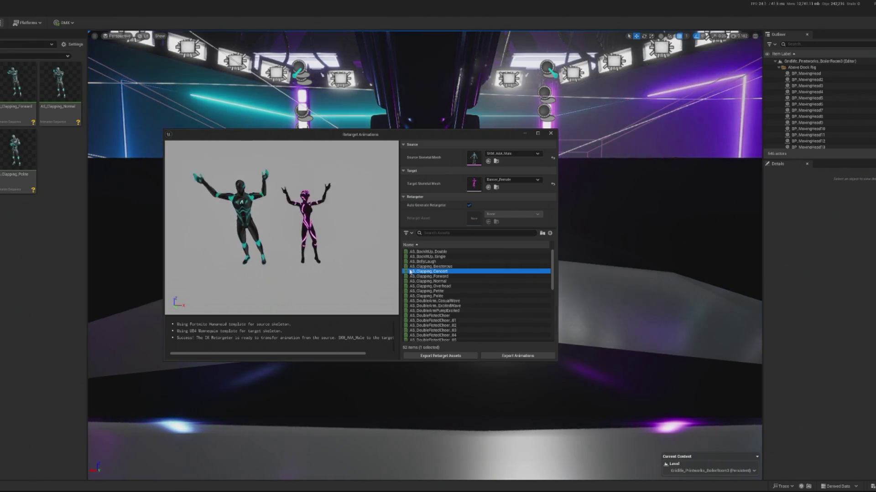
click(433, 275)
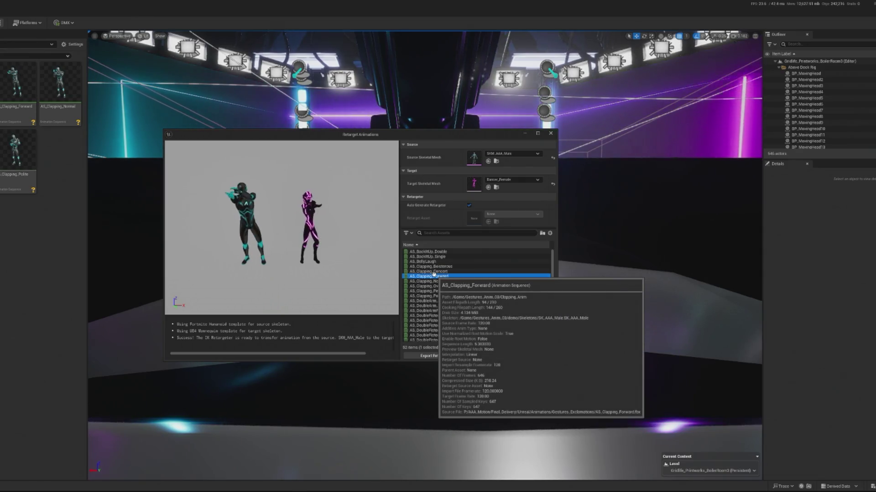
click(440, 286)
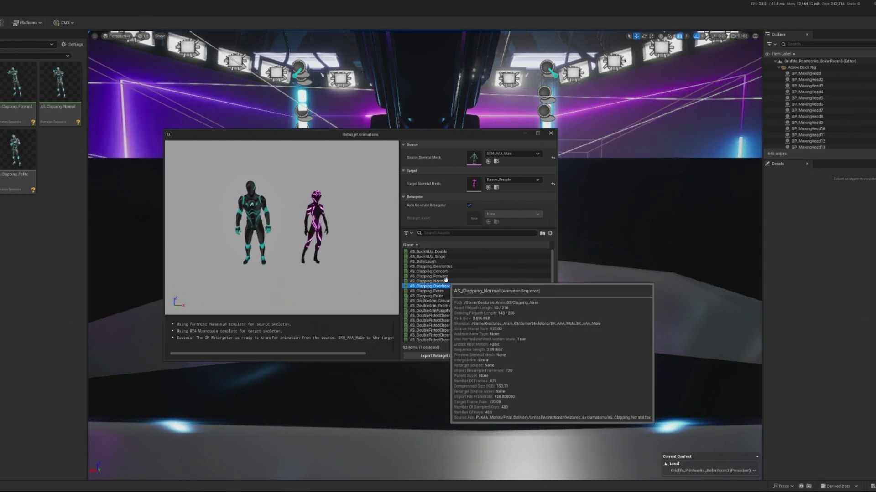
click(445, 281)
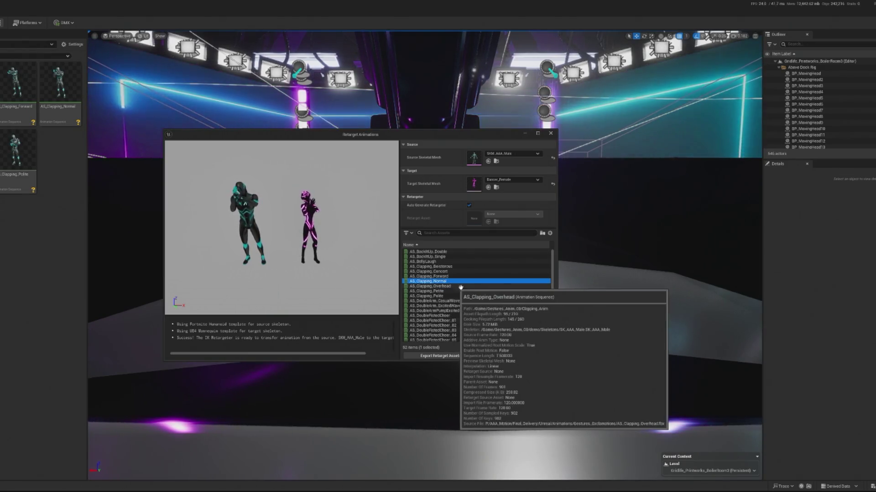
click(456, 291)
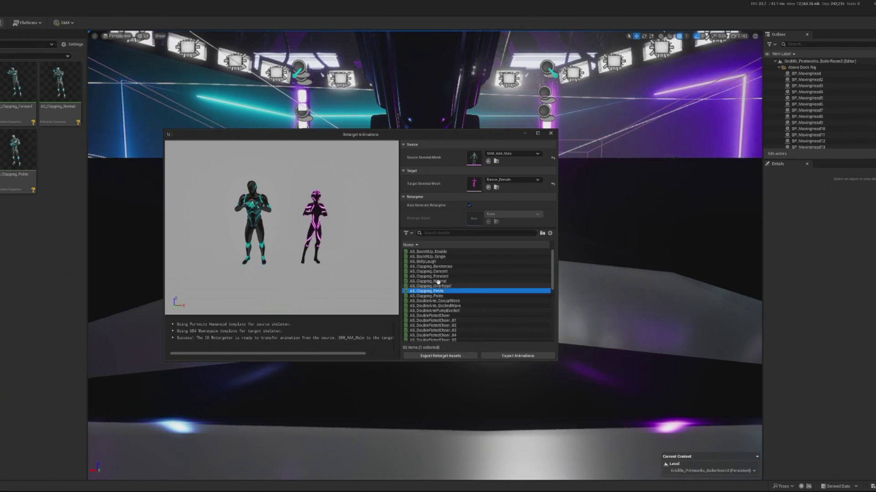
click(442, 285)
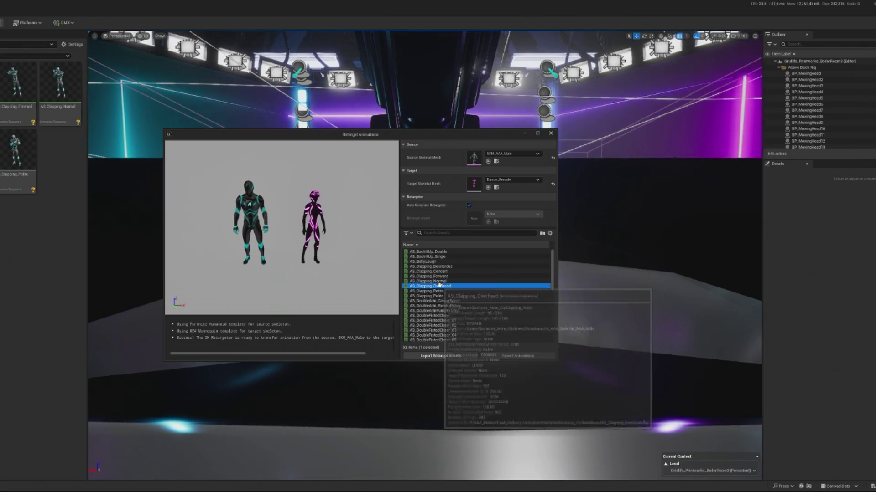
click(446, 295)
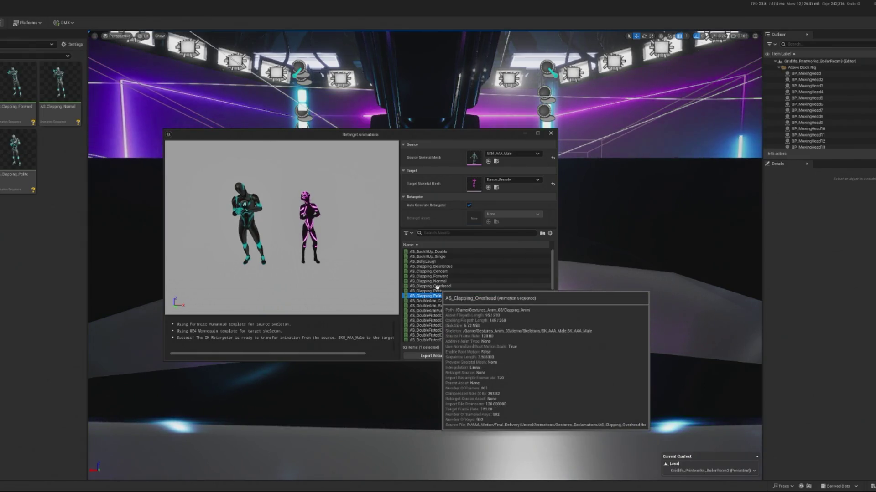
click(443, 291)
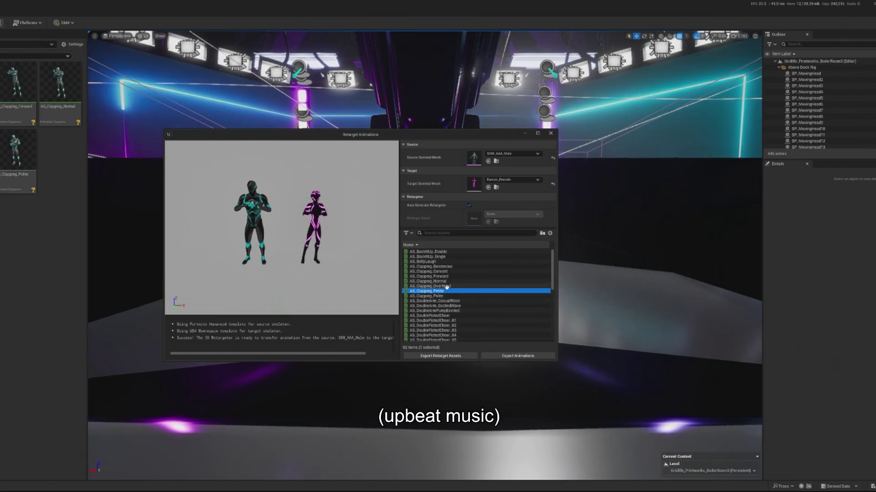
Step: Select the Overhead, Normal, Concert and Boisterous clapping clips for retargeting
click(446, 286)
ctrl+click(447, 281)
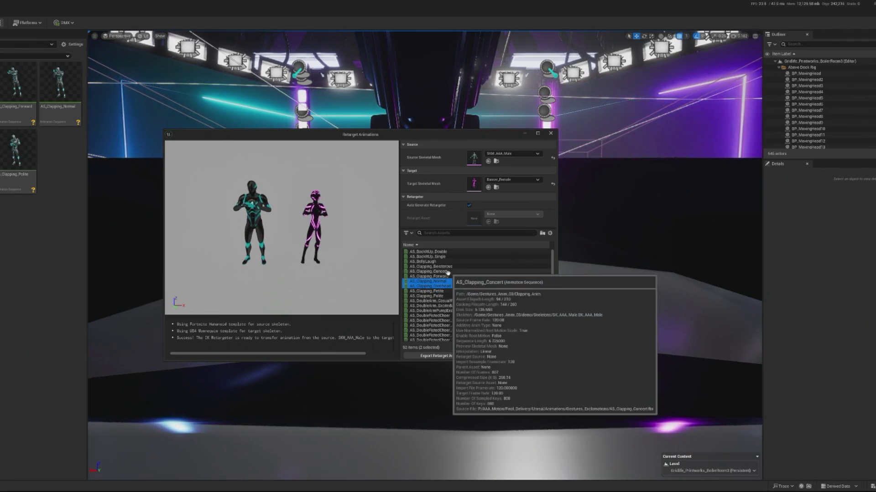
ctrl+click(451, 271)
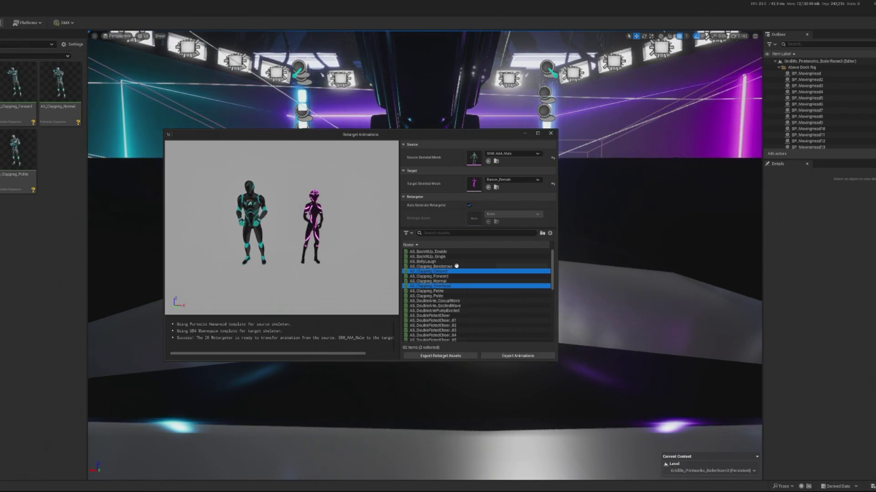
ctrl+click(454, 267)
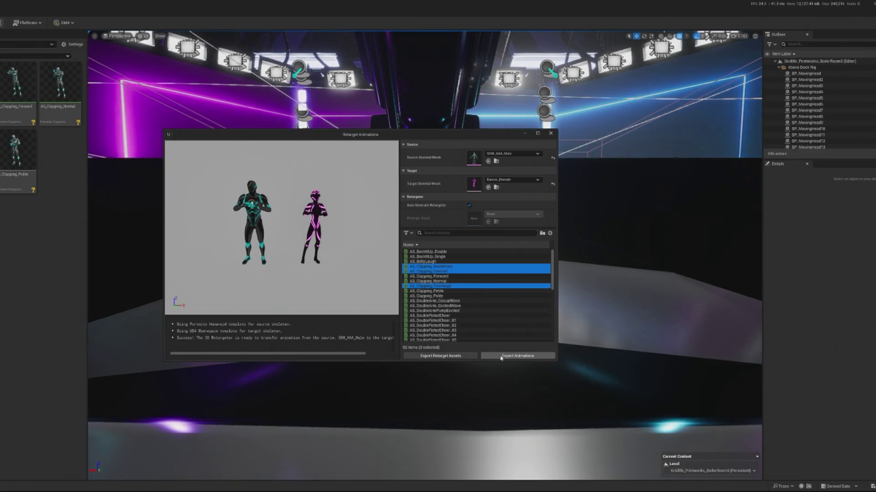
Step: Export them to Blueprints/Chat_Dancers/Dancer_Mesh/Female_Anims with a Female_ prefix
click(501, 357)
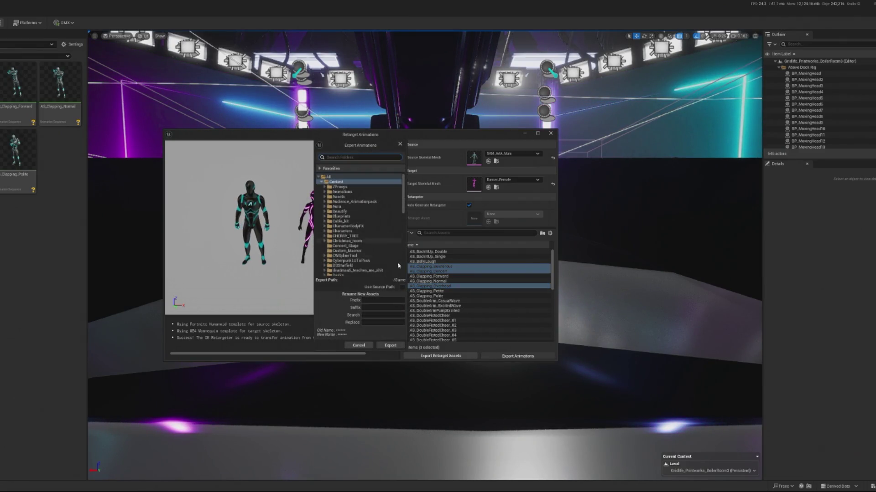
click(336, 216)
click(325, 217)
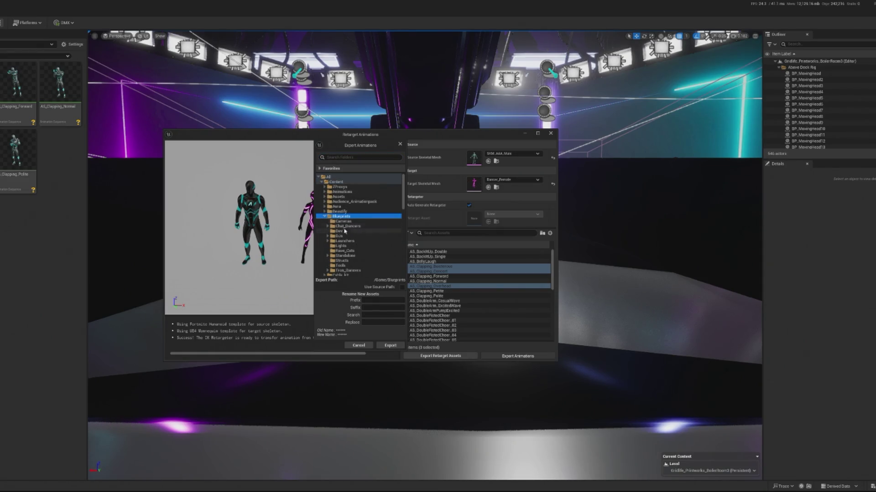
click(347, 227)
click(328, 227)
click(351, 232)
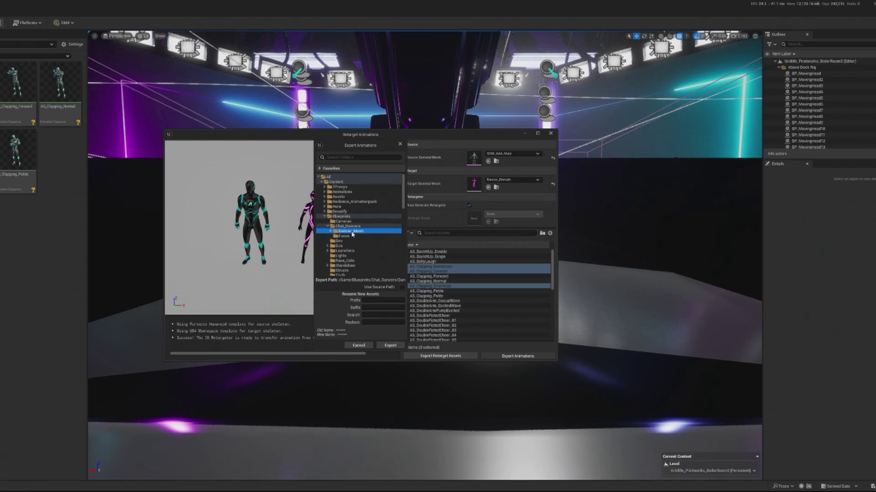
click(359, 236)
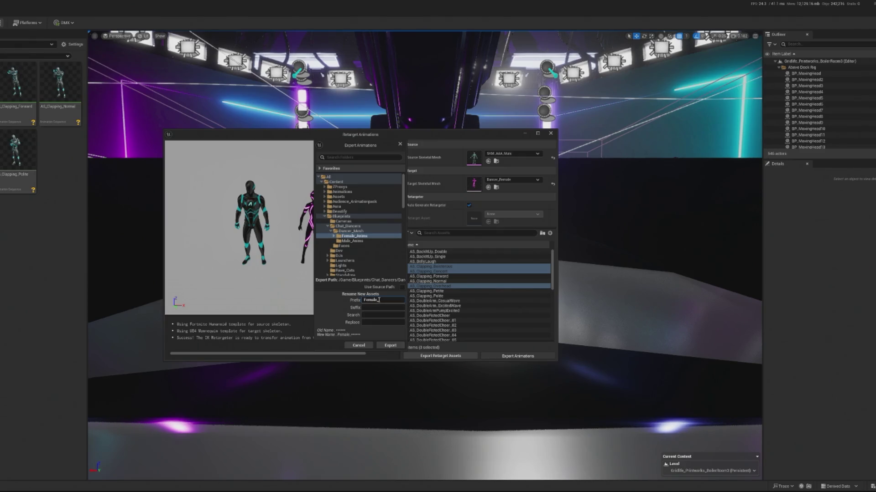
click(390, 346)
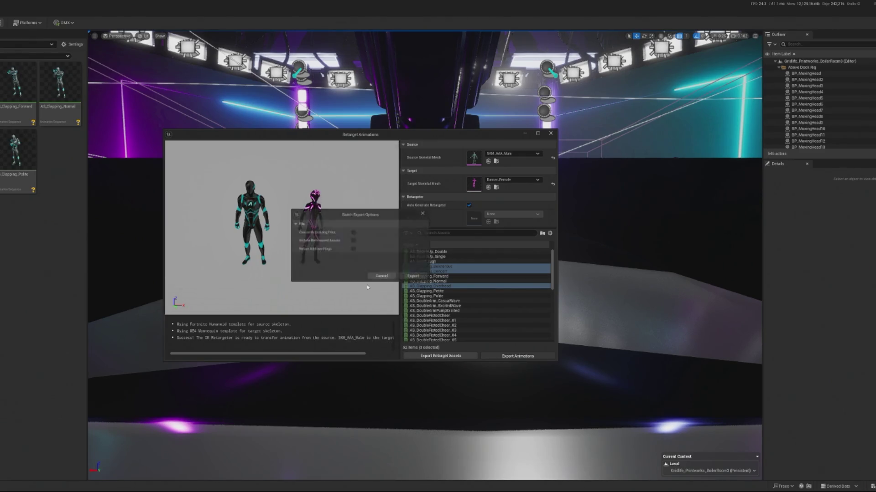
click(409, 276)
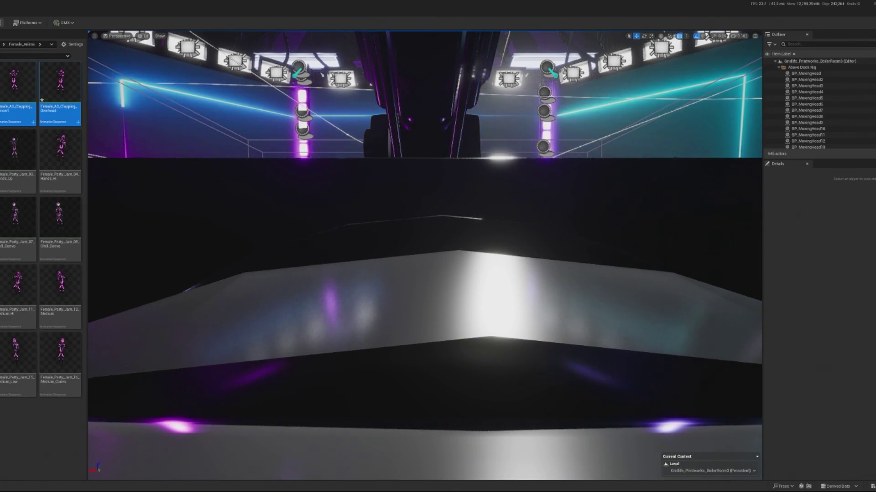
Step: Leave the Female_Anims folder and survey BP_Dancer's EventGraph by zooming and panning
key(alt+Left)
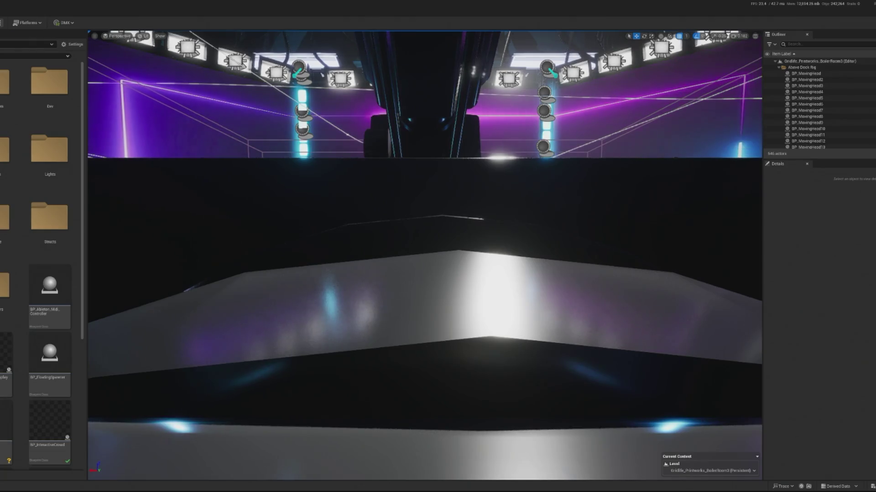
scroll(41, 200, down, 10)
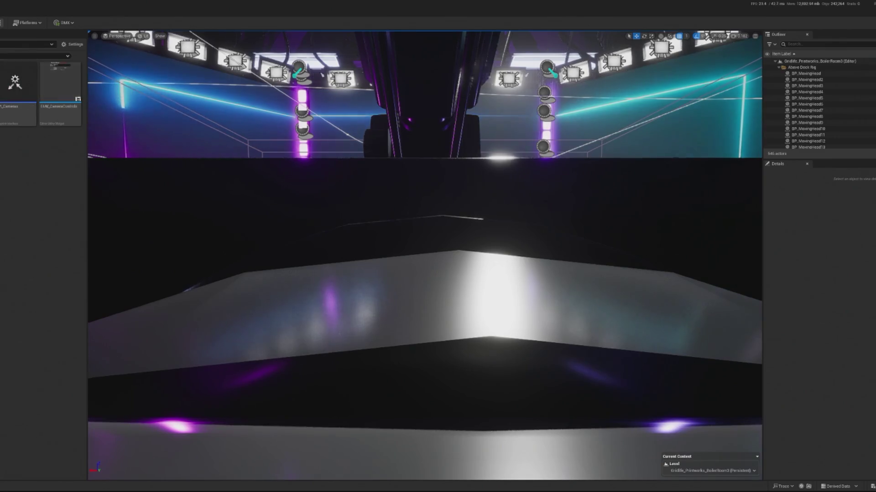
scroll(63, 267, up, 10)
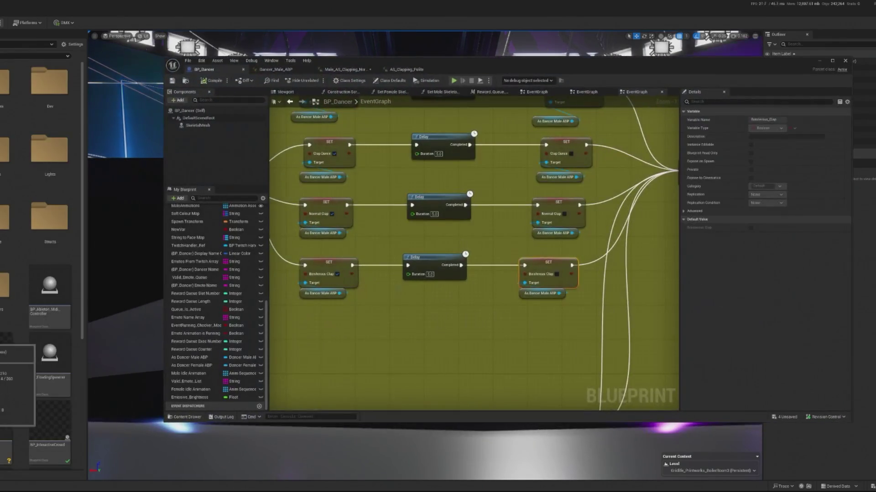
scroll(323, 169, down, 5)
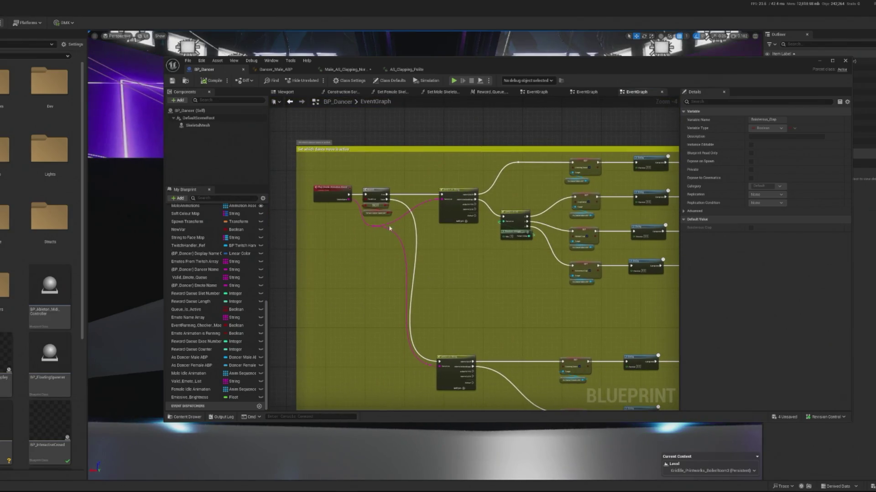
drag(390, 221, 333, 229)
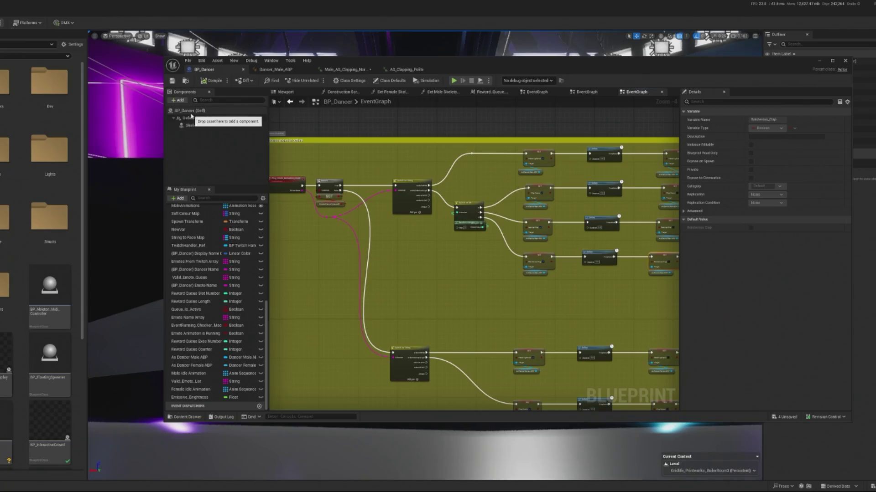
scroll(361, 214, down, 8)
scroll(361, 214, up, 9)
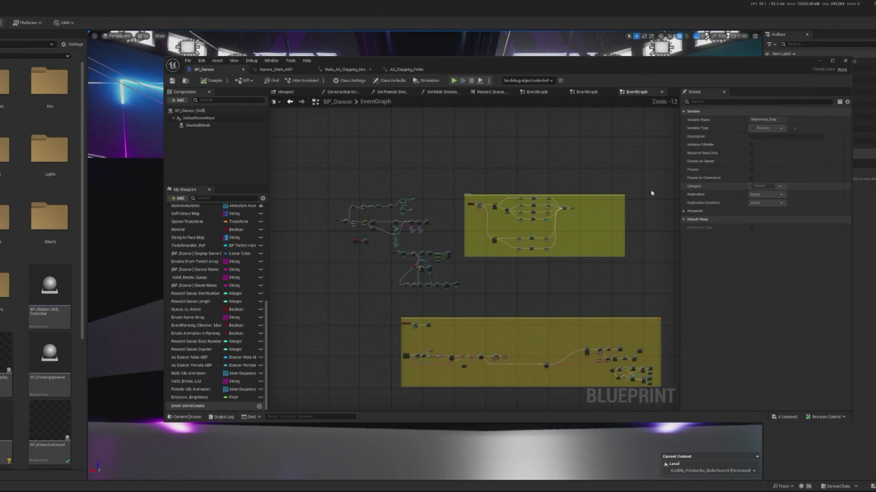
mouse_move(358, 261)
mouse_down()
mouse_move(408, 275)
mouse_move(396, 239)
mouse_move(459, 239)
mouse_move(289, 225)
mouse_move(305, 273)
mouse_up()
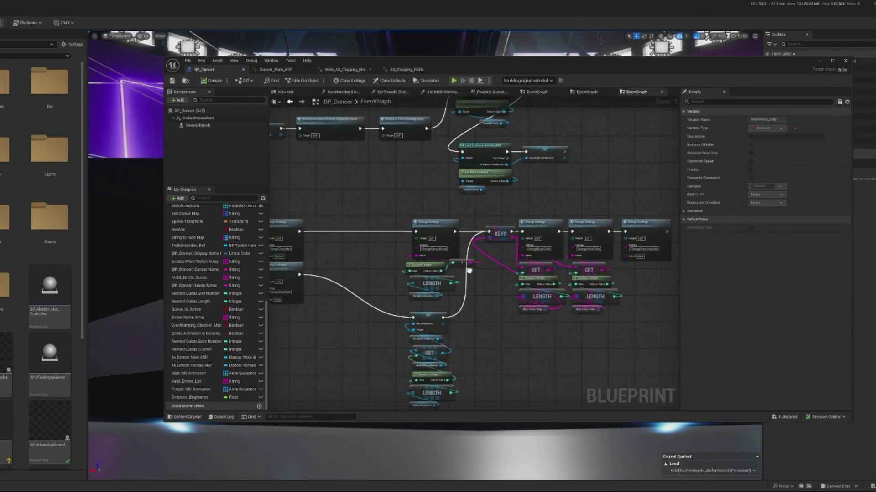
Step: Open the ChangeSettings function and inspect its node rows and material instance nodes
double_click(639, 229)
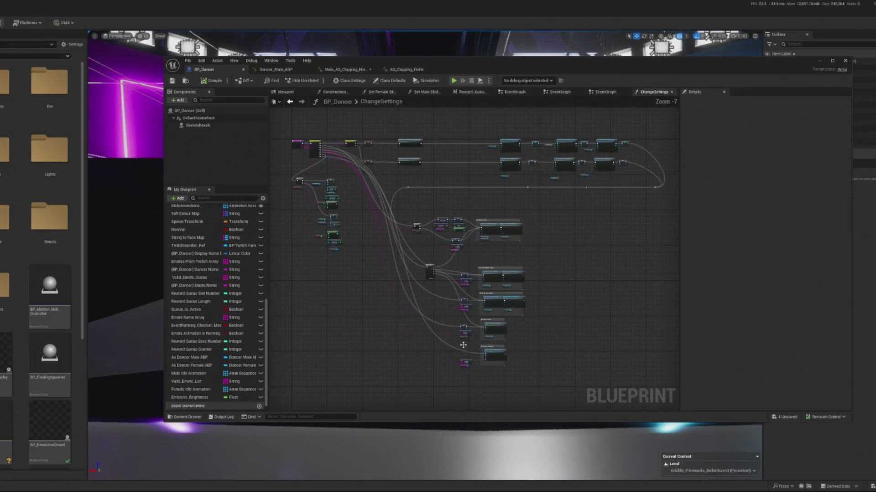
scroll(482, 337, up, 6)
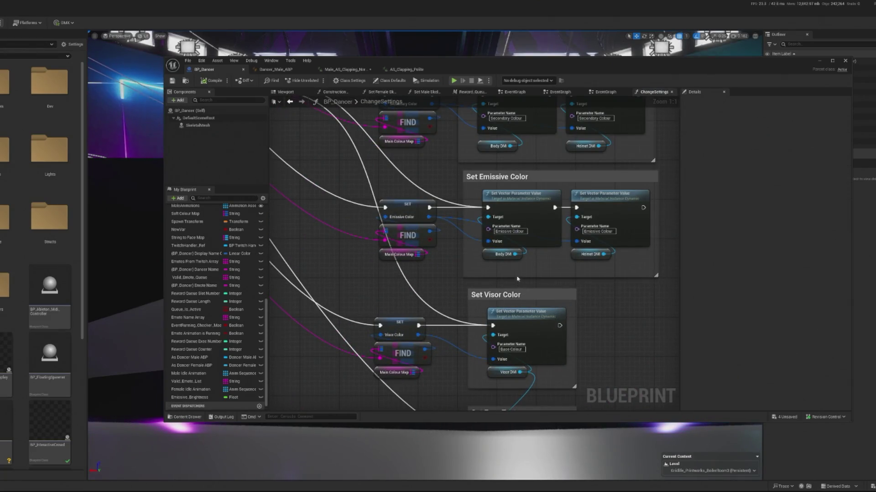
scroll(515, 278, down, 5)
drag(481, 347, 456, 438)
scroll(486, 194, up, 3)
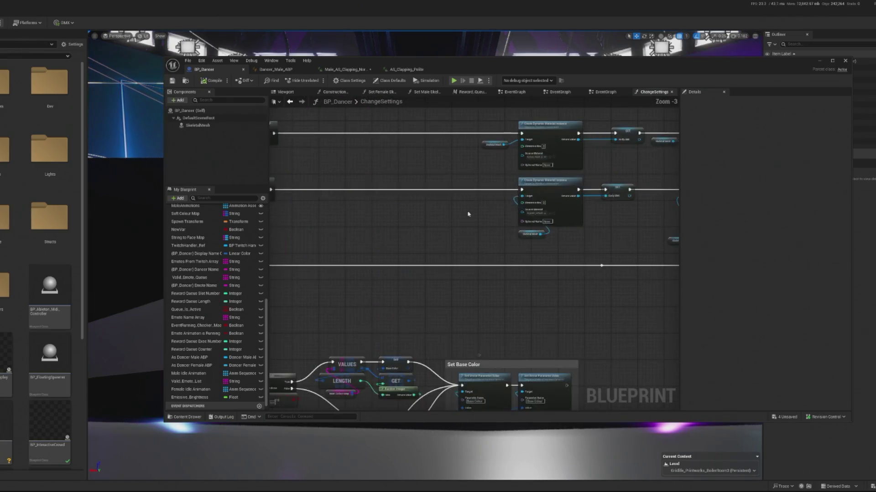
scroll(485, 250, up, 4)
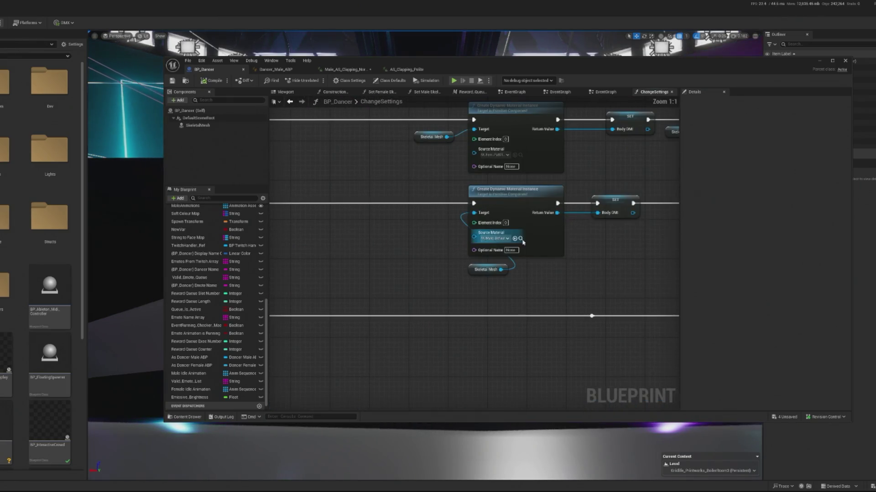
drag(468, 250, 390, 250)
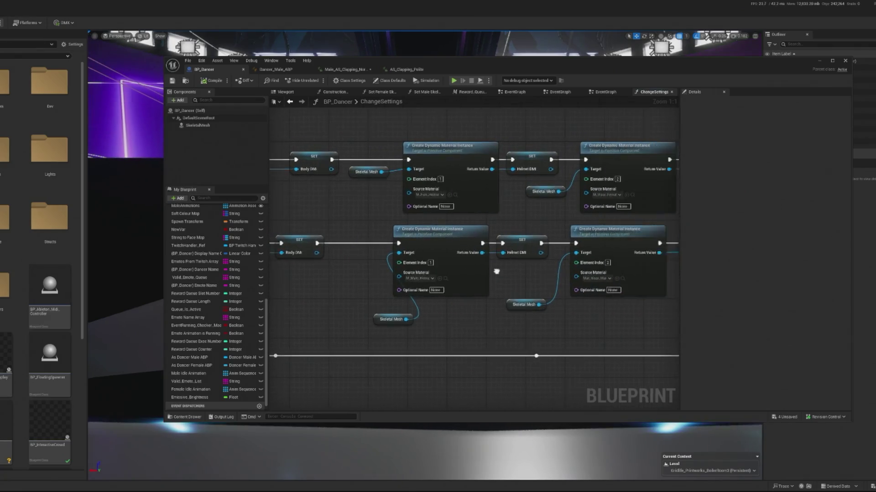
drag(397, 283, 474, 285)
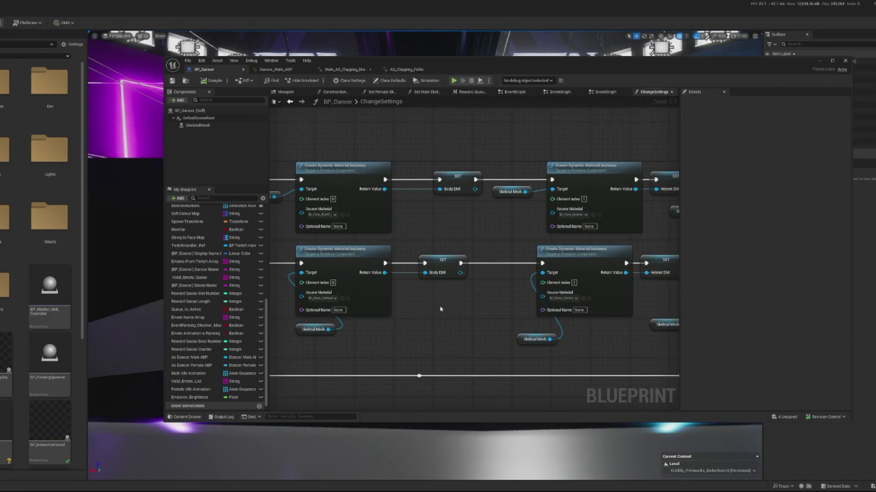
scroll(474, 285, down, 4)
scroll(471, 272, up, 3)
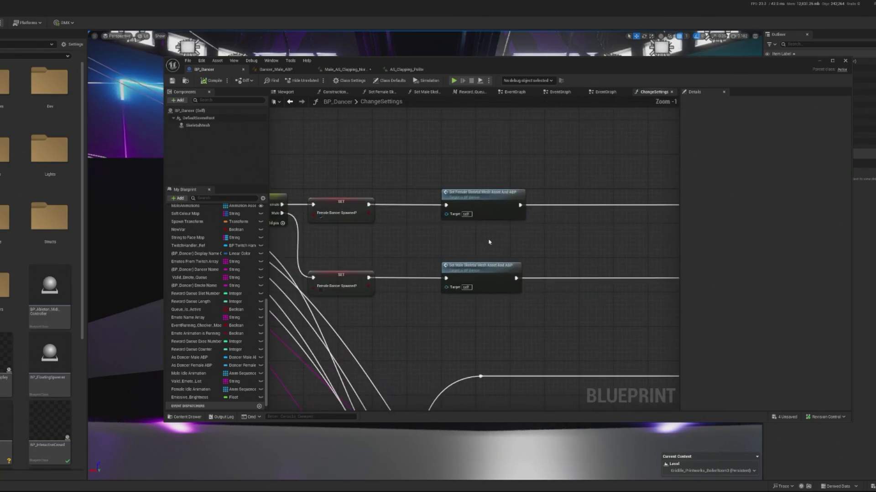
Step: Inspect the Set Male and Set Female Skeletal Mesh Asset and ABP functions, then open Dancer_Female_ABP
double_click(493, 279)
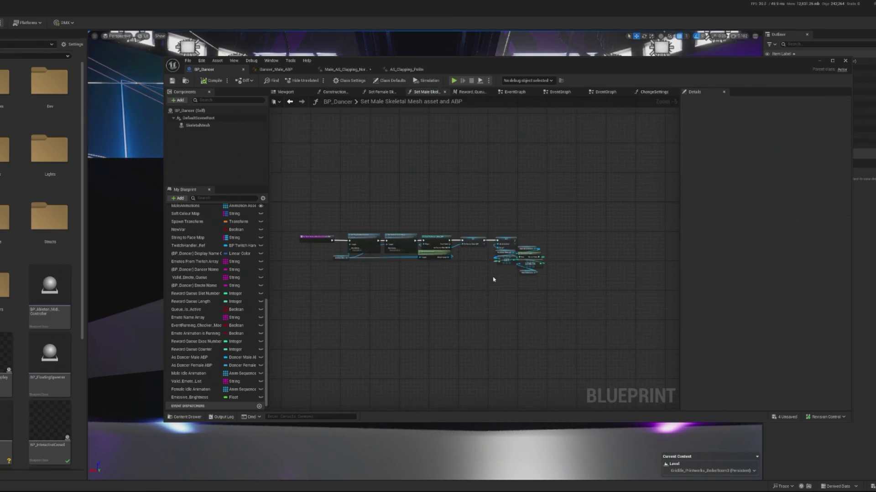
scroll(392, 249, up, 5)
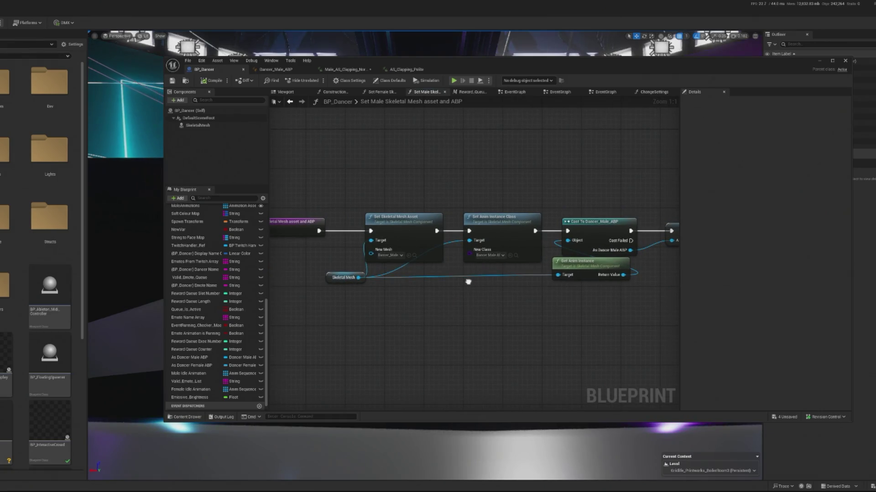
click(290, 103)
click(472, 197)
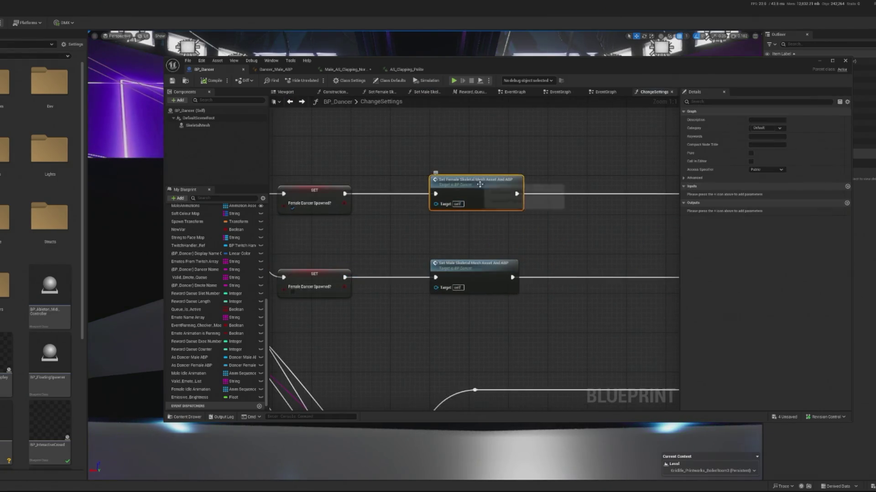
double_click(472, 197)
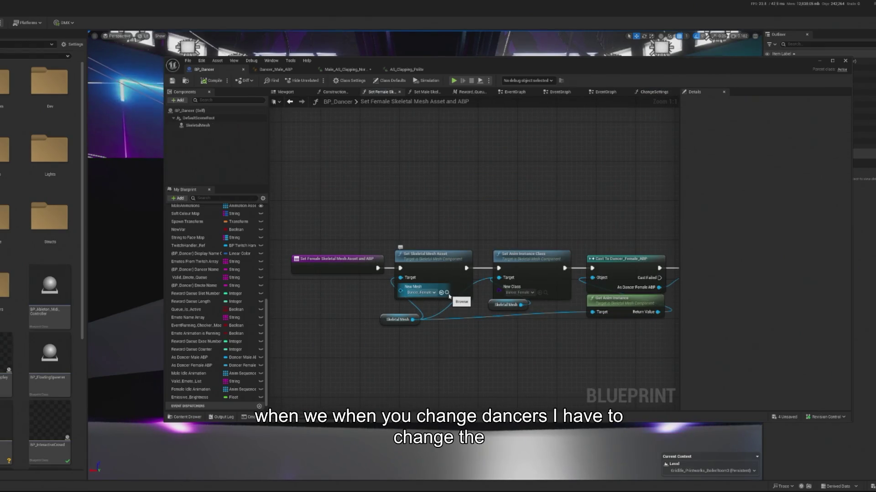
key(Home)
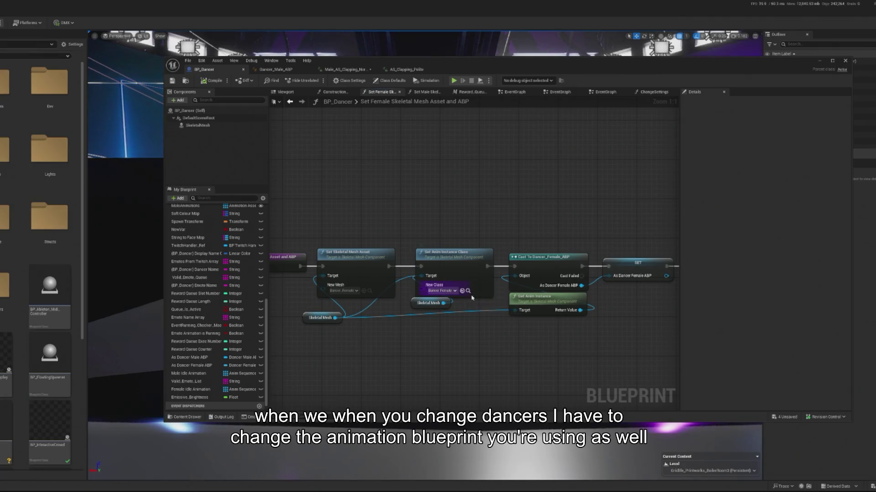
click(468, 291)
double_click(55, 86)
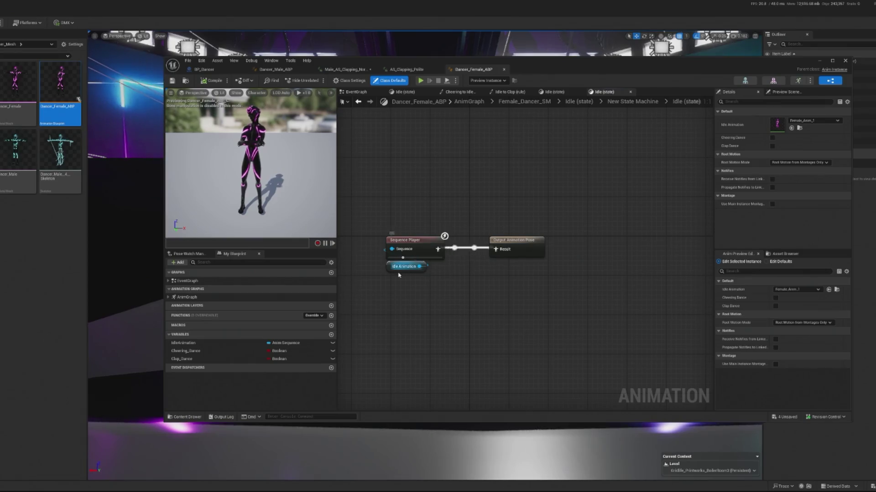
Step: In Dancer_Female_ABP's Female_Dancer_SM, move Clap above Idle and Cheering below-left of it
click(187, 281)
double_click(187, 297)
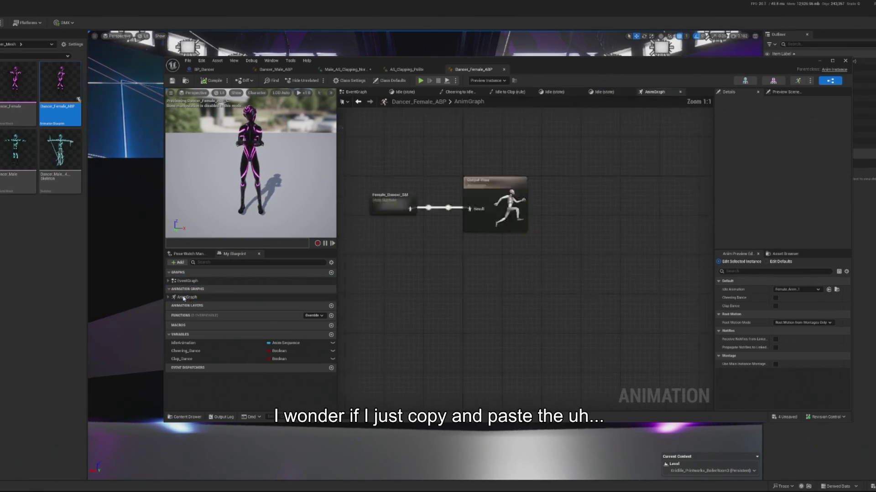
double_click(432, 269)
drag(586, 188, 488, 182)
drag(606, 322, 471, 336)
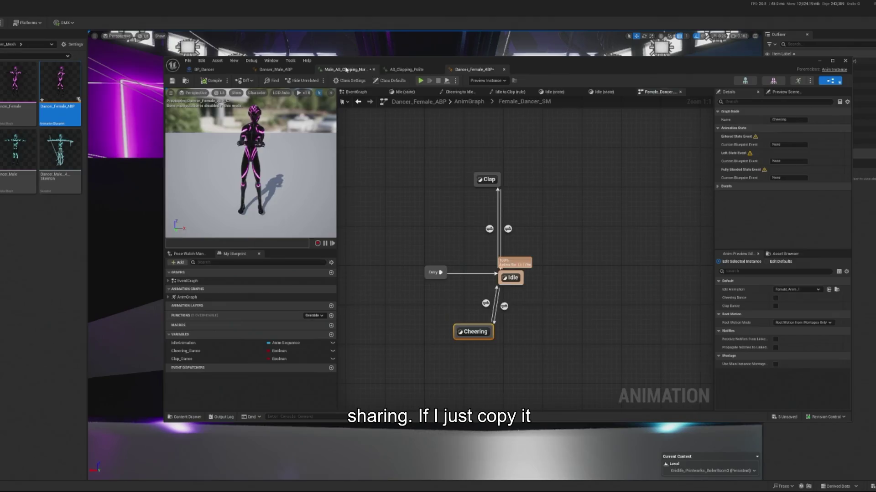
Step: Select Clap2 and Clap3 in Dancer_Male_ABP's Male_Dancer_SM, then return to Dancer_Female_ABP
click(345, 70)
click(276, 69)
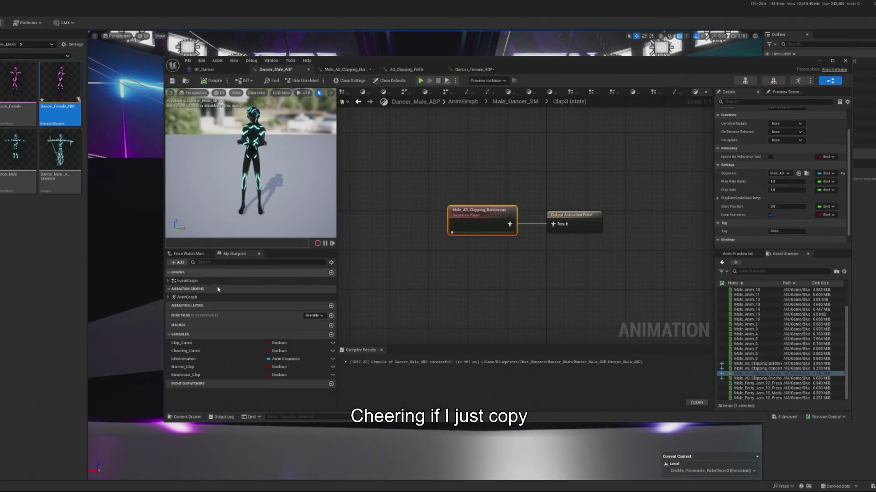
click(187, 281)
click(359, 102)
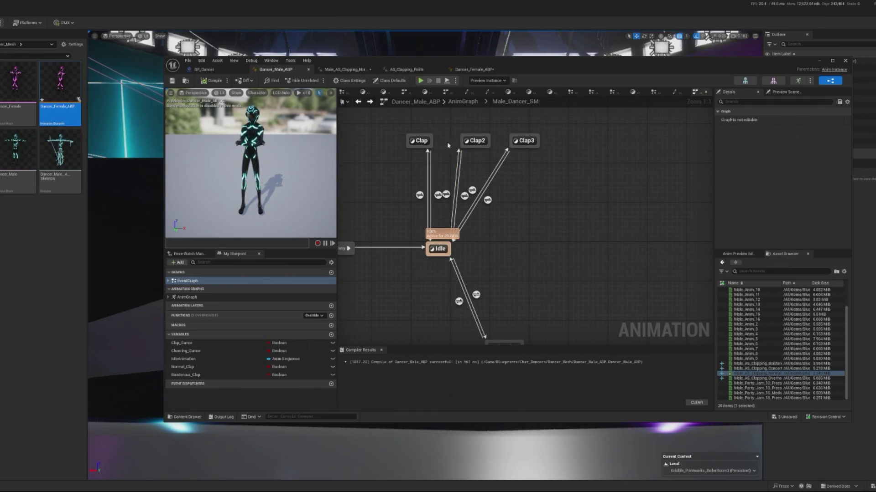
click(475, 141)
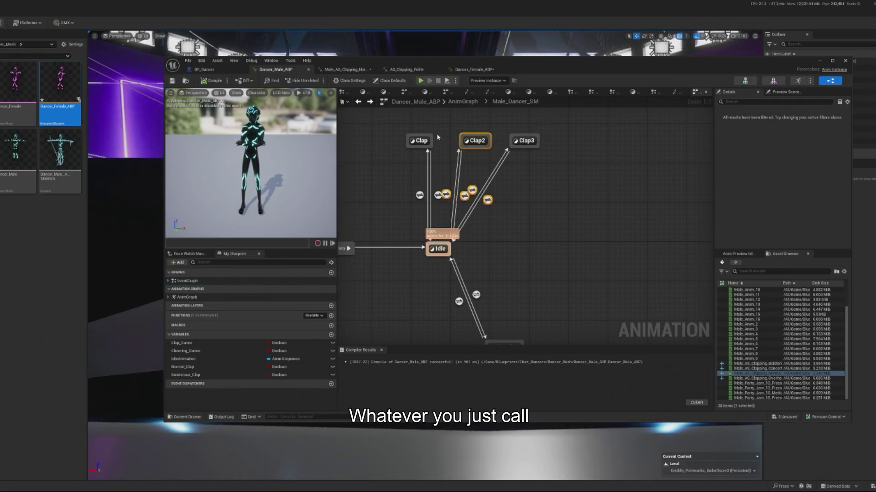
ctrl+click(524, 141)
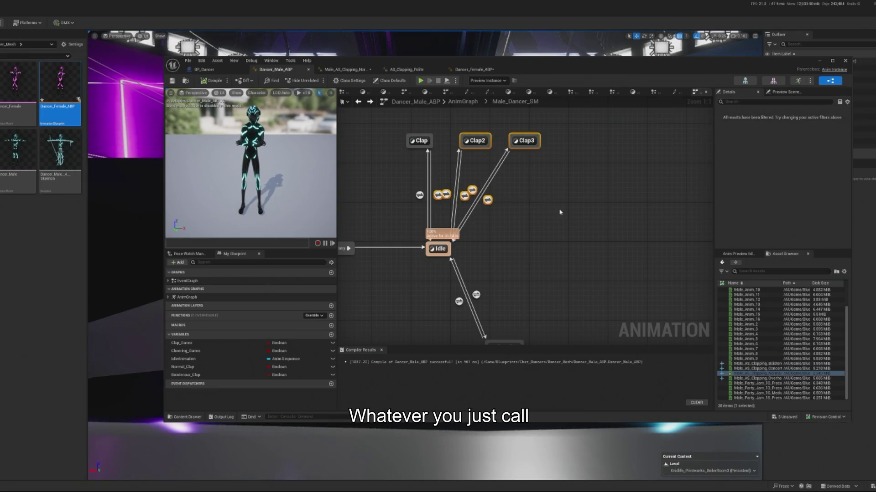
click(475, 70)
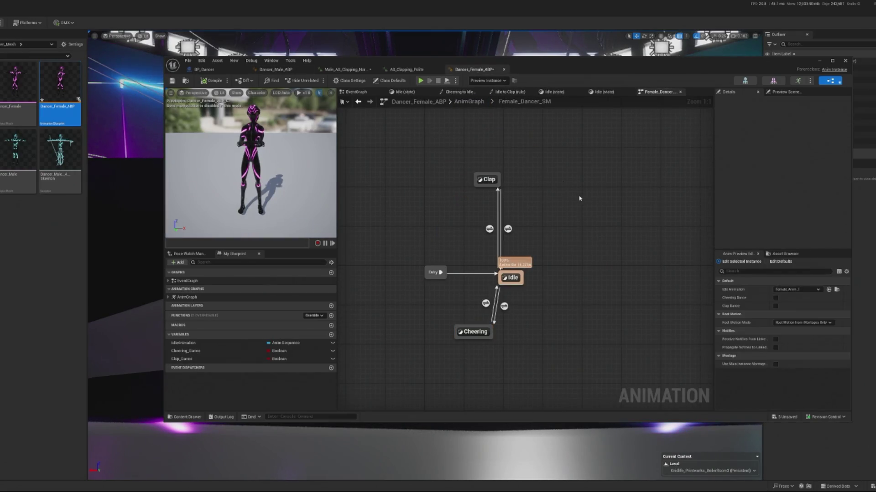
Step: Paste Clap2 and Clap3 beside Clap, connect Idle to Clap2, and open Clap2
key(ctrl+v)
right_click(545, 198)
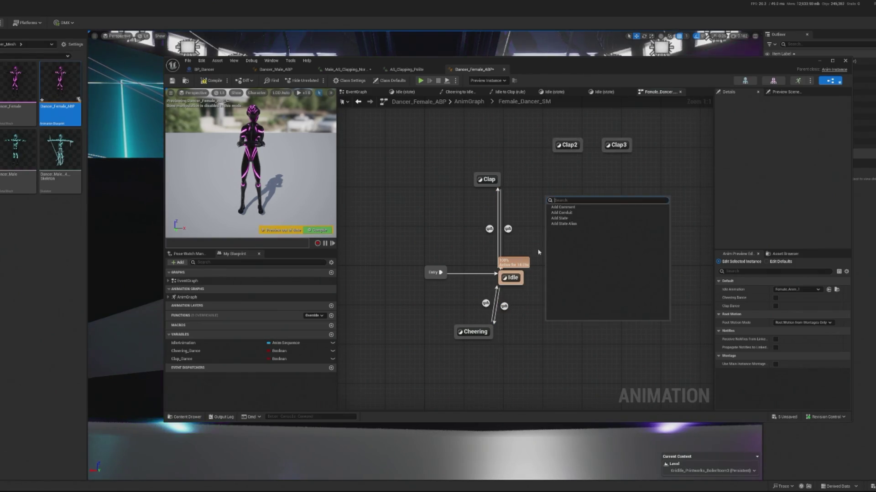
key(Escape)
drag(564, 149, 537, 178)
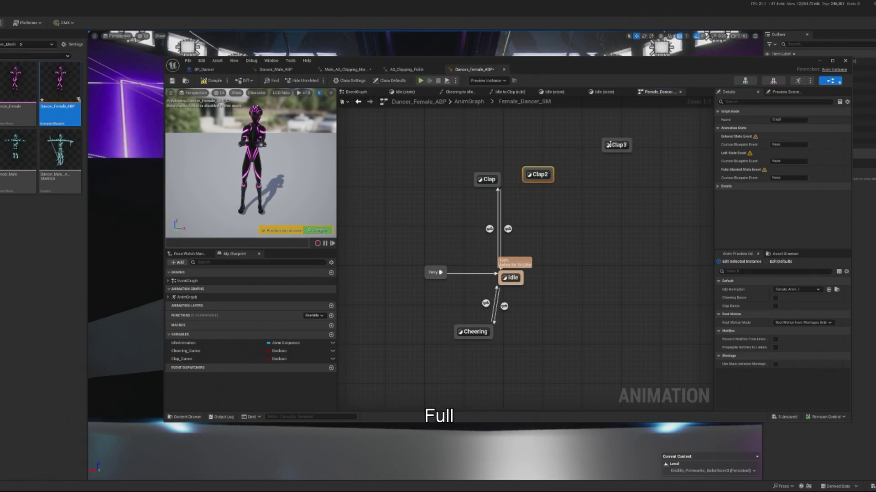
mouse_move(609, 145)
mouse_down()
mouse_move(587, 185)
mouse_move(546, 183)
mouse_up()
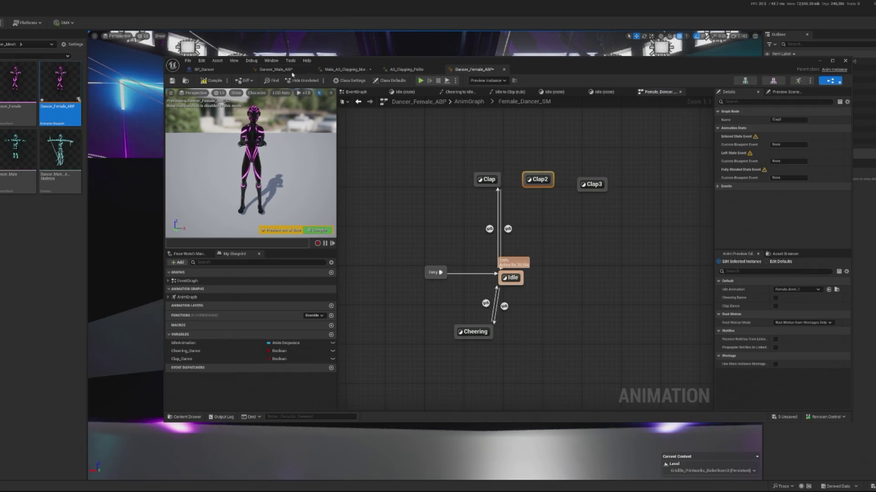
drag(551, 206, 496, 230)
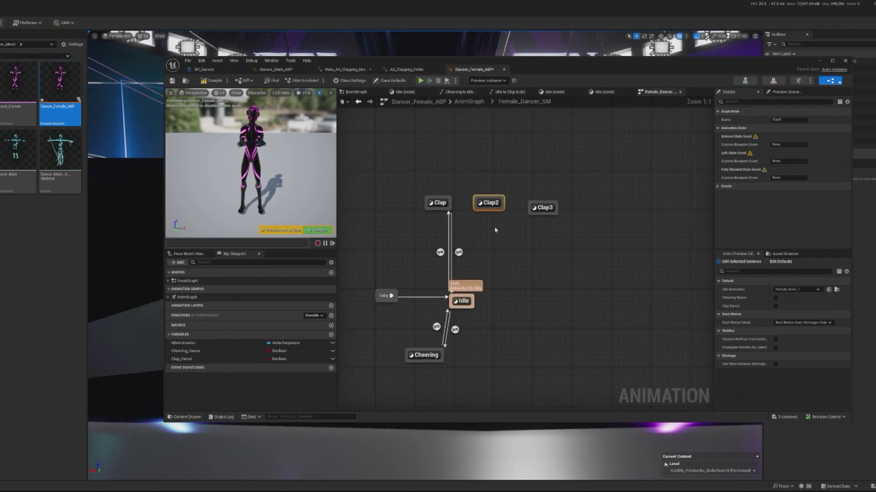
mouse_move(476, 292)
mouse_down()
mouse_move(477, 232)
mouse_move(487, 206)
mouse_up()
double_click(486, 206)
Step: Search the Asset Browser for 'AS' and add Female_AS_Clapping_Overhead to the Clap2 graph
click(477, 250)
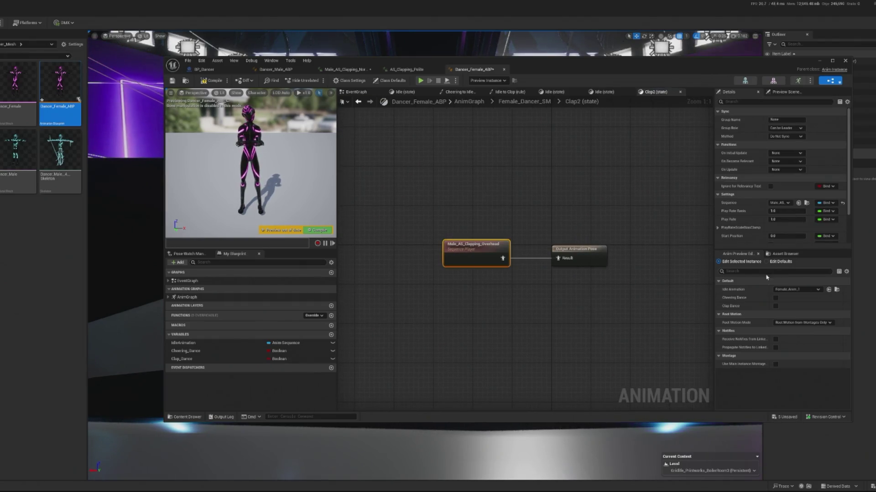
click(784, 253)
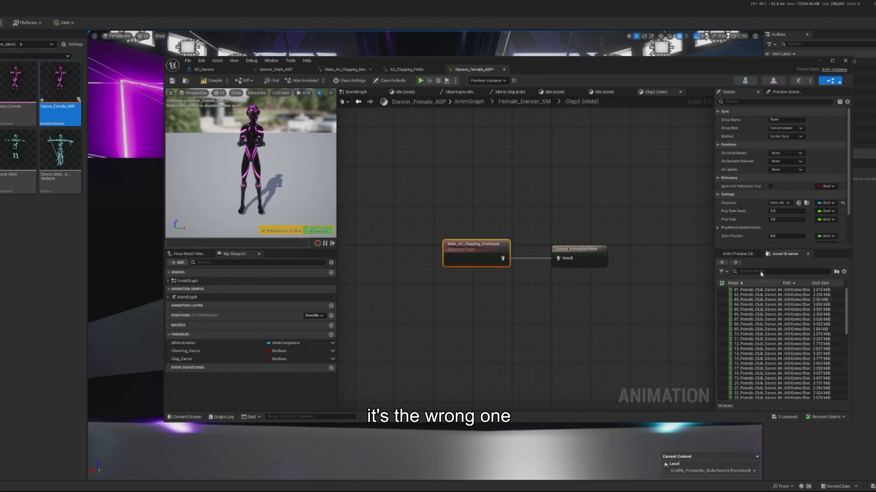
text(female)
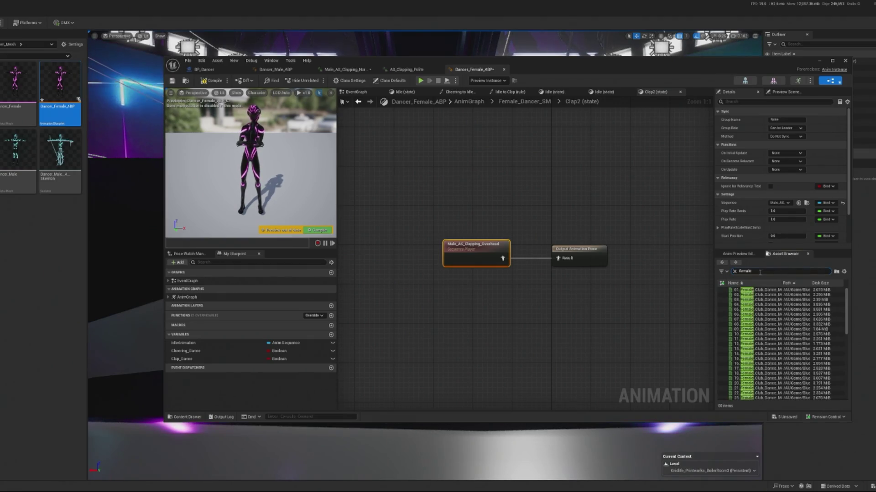
key(ctrl+a)
text(AS)
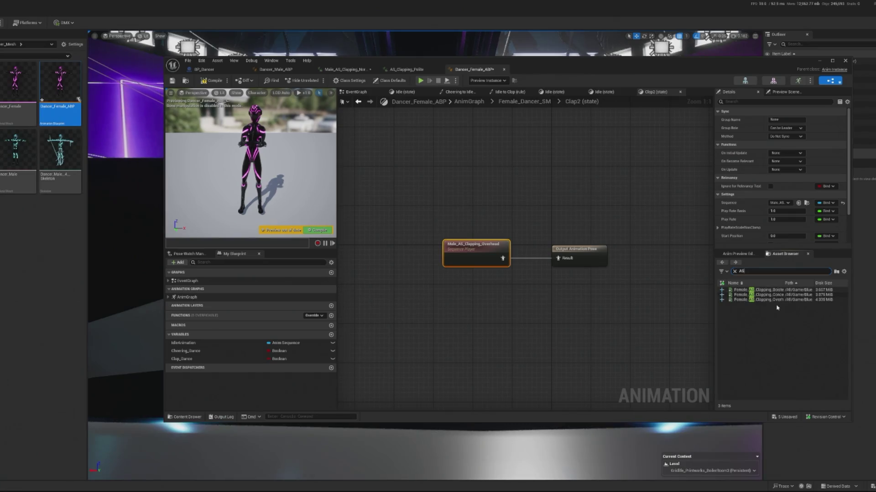
mouse_move(774, 298)
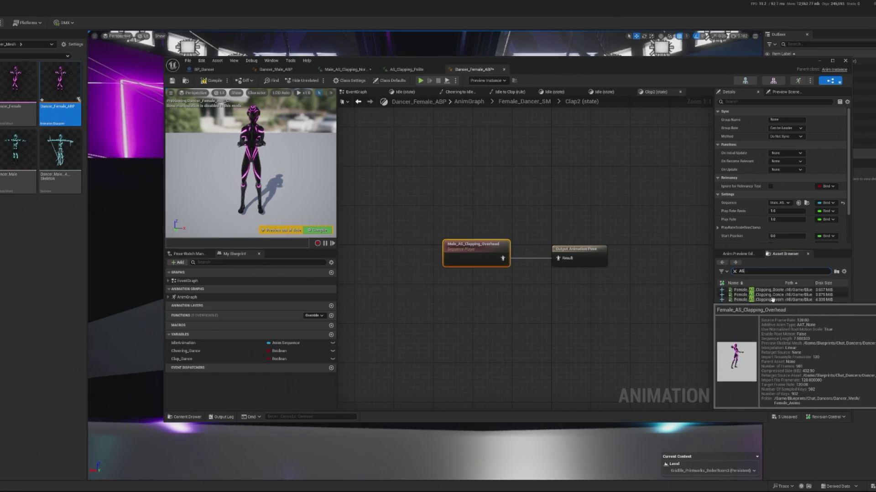
mouse_move(772, 299)
mouse_down()
mouse_move(463, 297)
mouse_move(458, 287)
mouse_up()
Step: Wire the female clip to the output pose, delete the male clip, and compile
mouse_move(520, 303)
mouse_down()
mouse_move(564, 263)
mouse_move(558, 258)
mouse_up()
click(474, 251)
key(Delete)
drag(500, 291, 493, 245)
scroll(740, 197, down, 2)
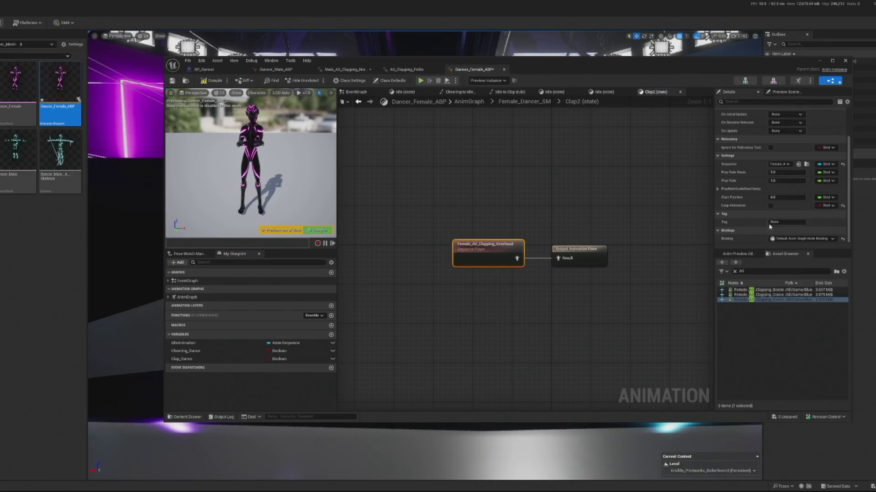
click(213, 82)
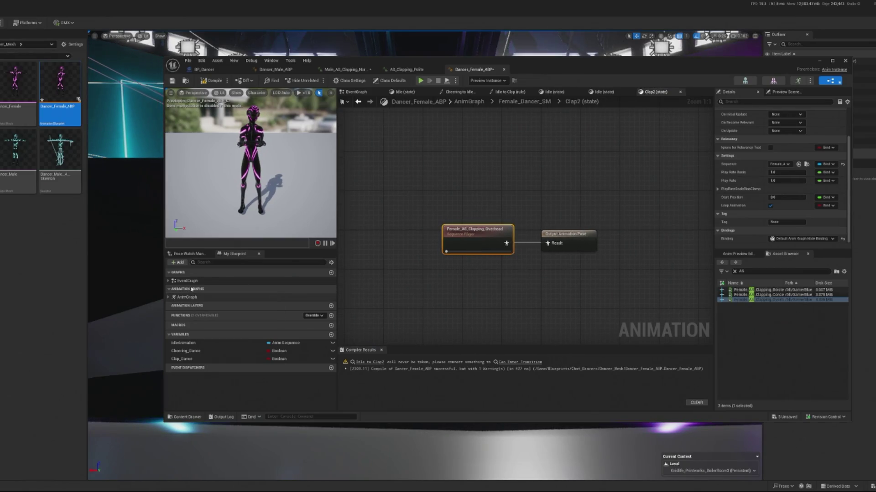
click(358, 102)
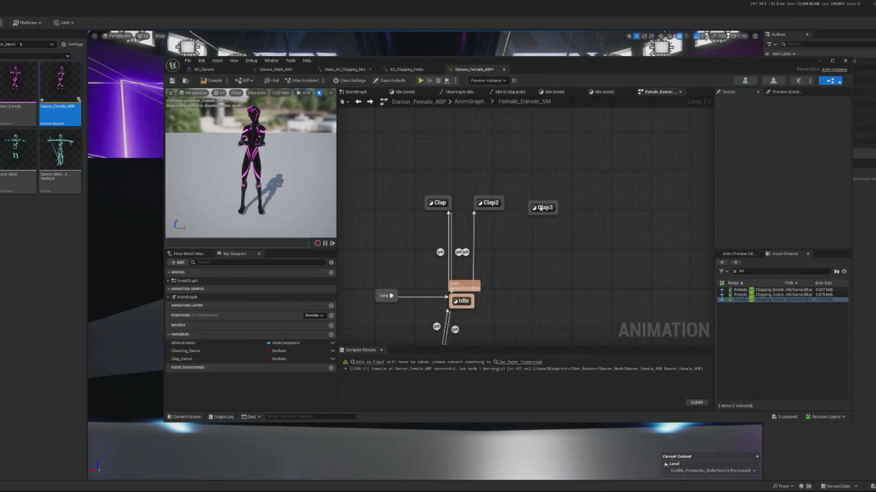
Step: In Clap3, replace the male clip with Female_AS_Clapping_Boisterous wired to the output pose
double_click(536, 203)
click(460, 227)
key(Delete)
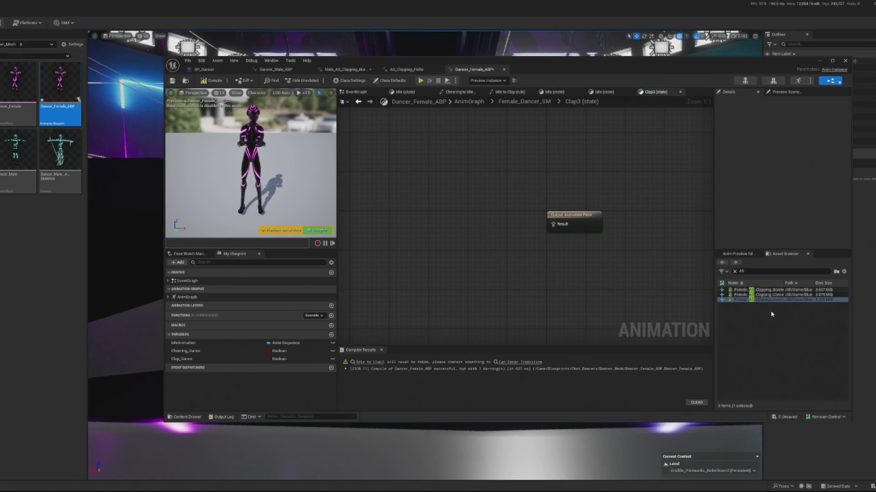
click(770, 291)
mouse_move(770, 290)
mouse_down()
mouse_move(528, 248)
mouse_move(475, 215)
mouse_up()
mouse_move(539, 229)
mouse_down()
mouse_move(538, 240)
mouse_move(553, 225)
mouse_move(475, 219)
mouse_up()
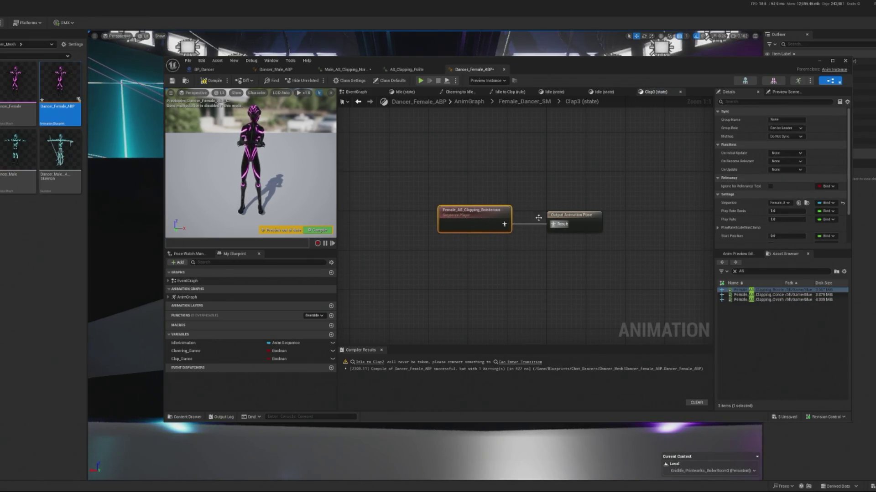
scroll(760, 208, down, 2)
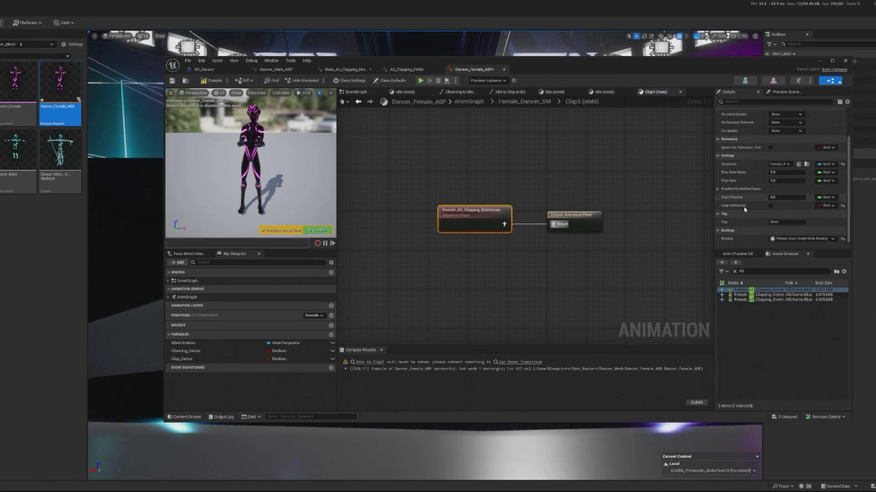
Step: Enable Loop Animation, recompile, and return to Female_Dancer_SM
click(770, 206)
click(311, 233)
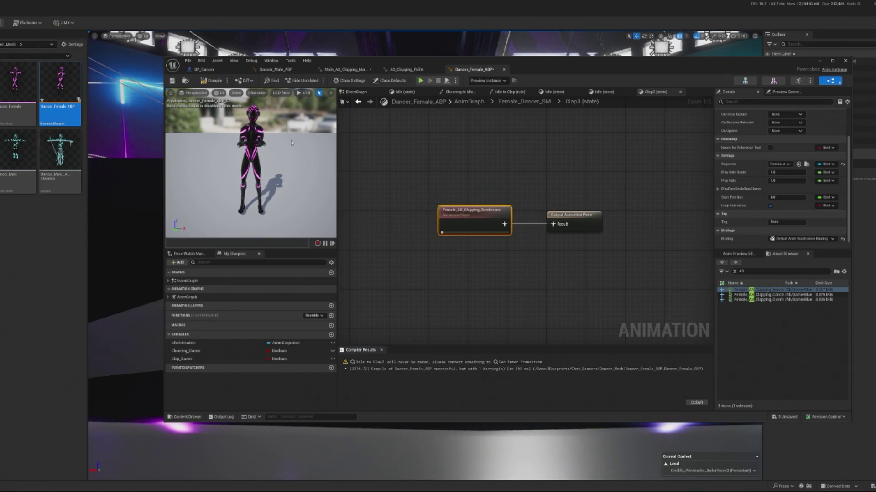
click(406, 70)
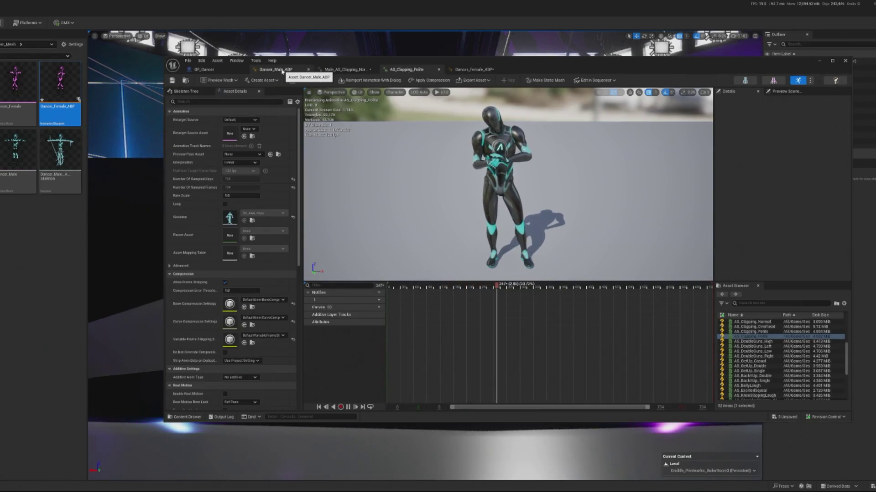
click(461, 70)
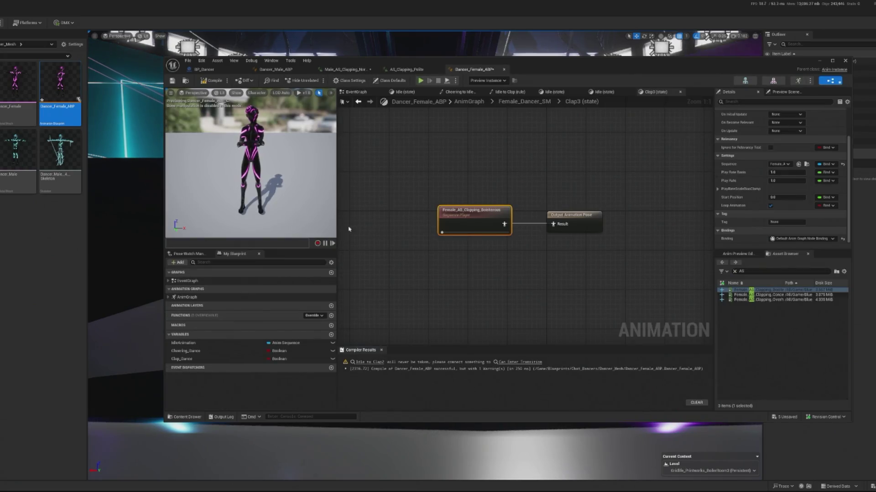
click(359, 101)
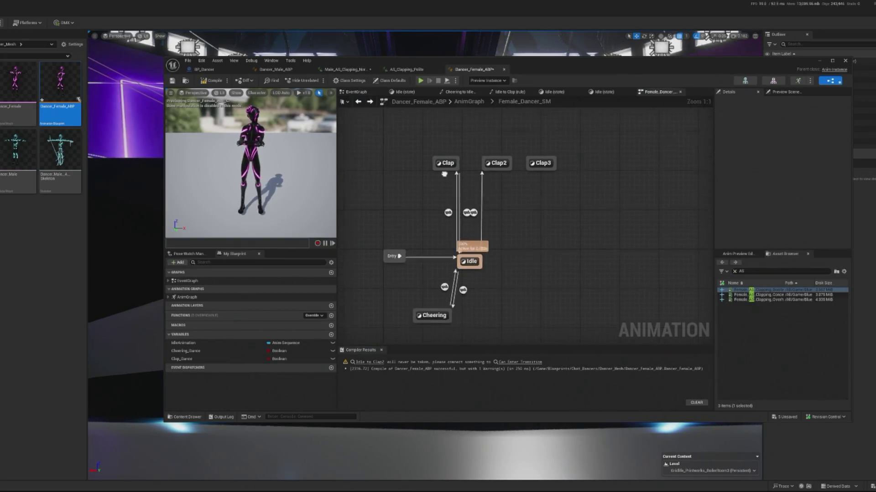
Step: In Dancer_Male_ABP, rename the Normal_Clap Boolean to Overhead_Clap, then switch to BP_Dancer
click(275, 69)
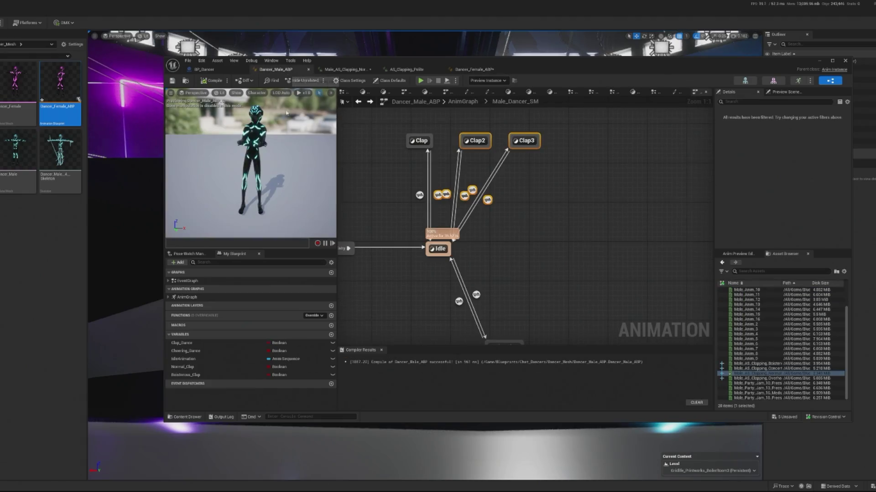
click(196, 367)
click(200, 376)
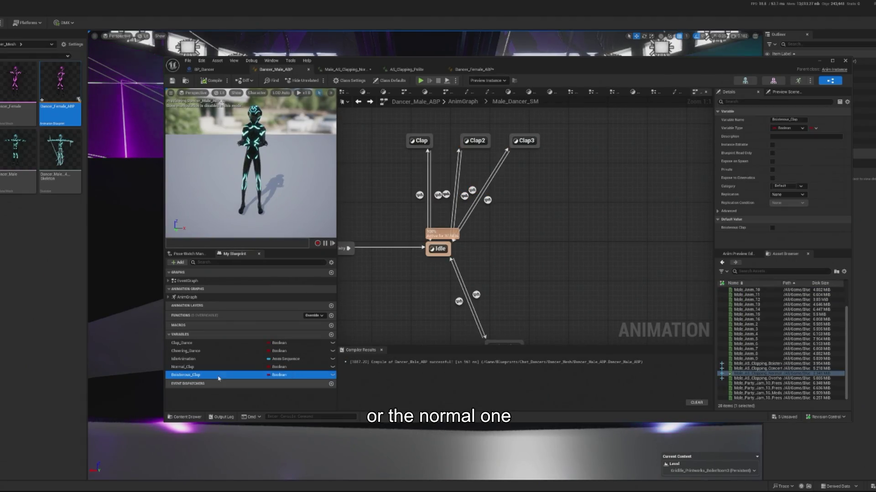
click(190, 370)
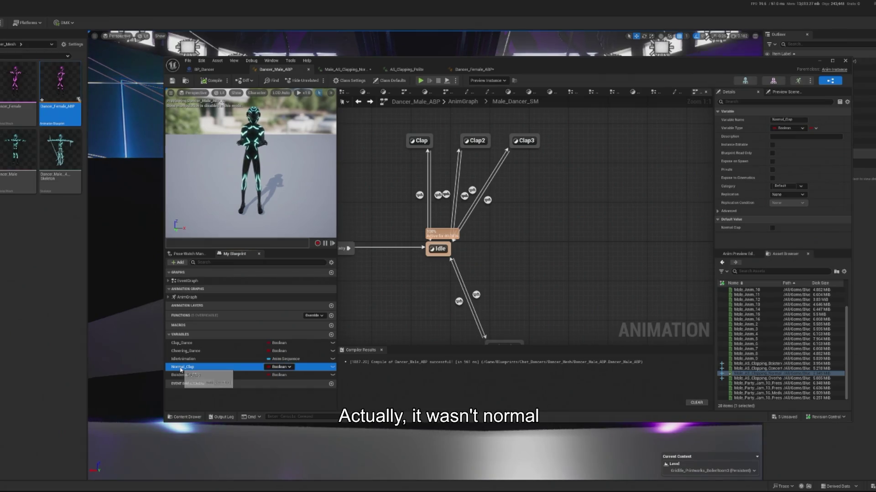
click(218, 366)
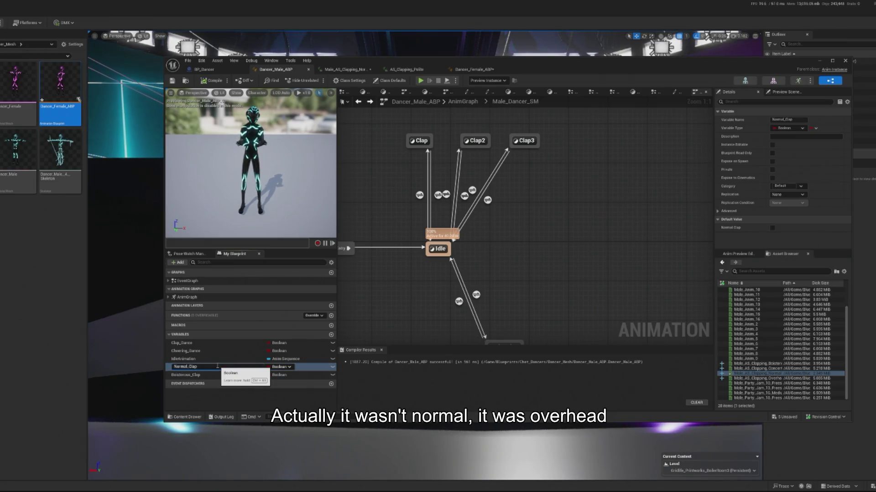
key(BackSpace)
key(BackSpace)
key(BackSpace)
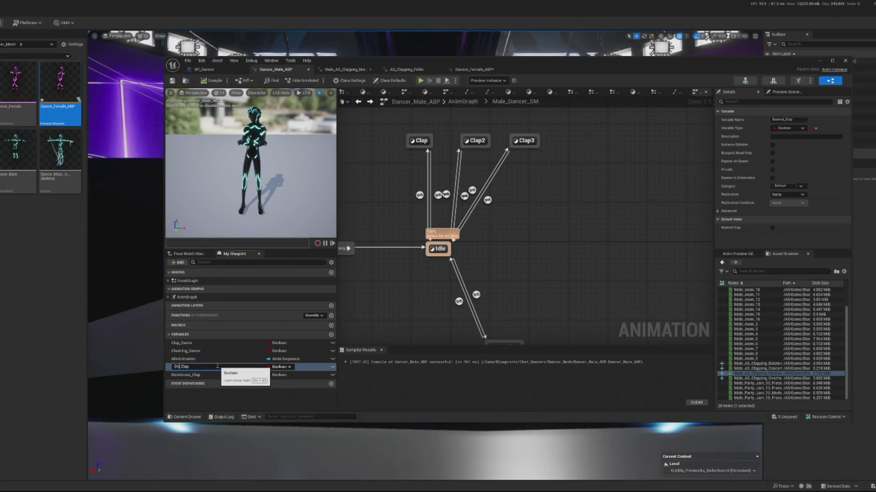
text(erhead)
key(Return)
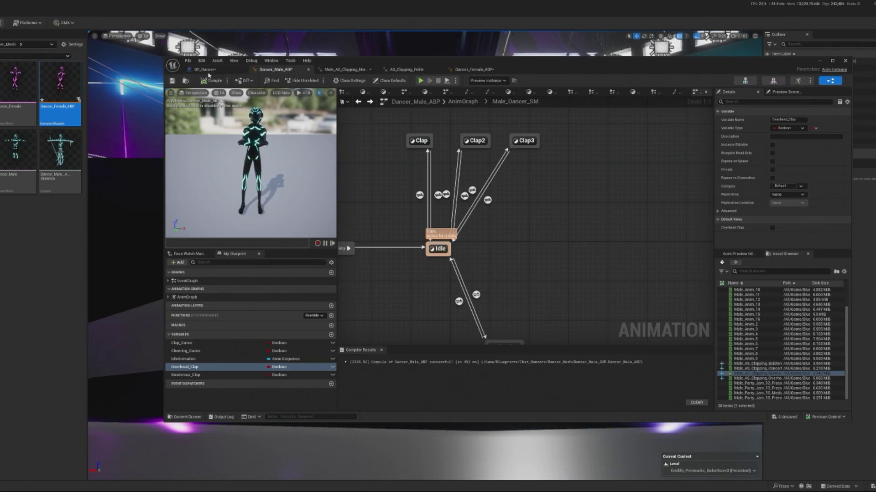
click(206, 69)
scroll(311, 206, down, 8)
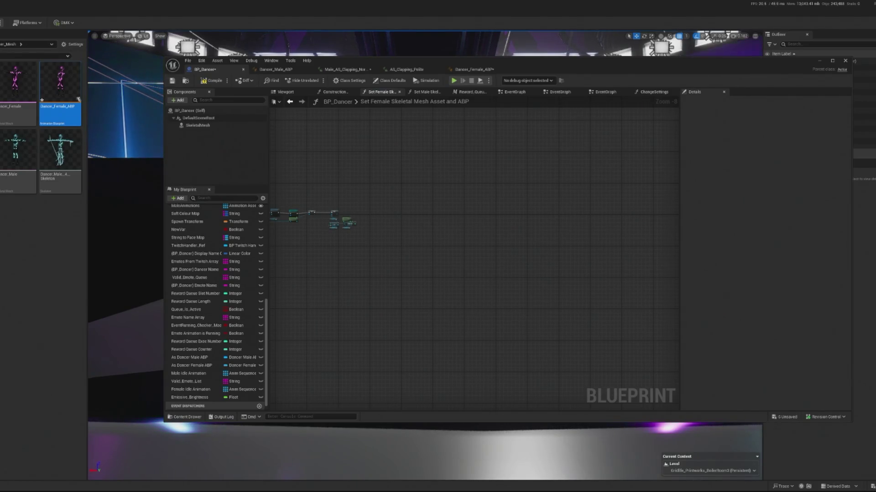
Step: Check that BP_Dancer's EventGraph switch now sets Overhead Clap instead of Normal Clap
mouse_move(505, 159)
mouse_down()
mouse_move(639, 162)
mouse_move(711, 187)
mouse_up()
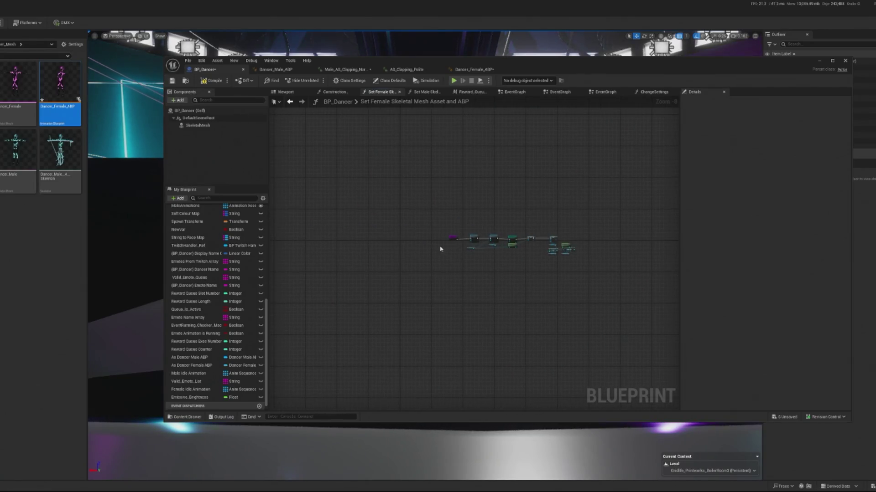
scroll(215, 231, up, 8)
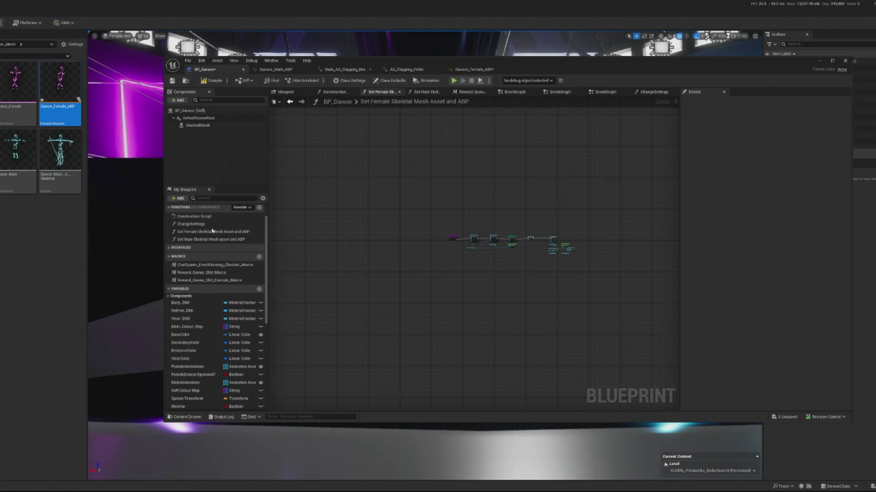
scroll(212, 231, up, 3)
double_click(187, 216)
scroll(426, 189, down, 5)
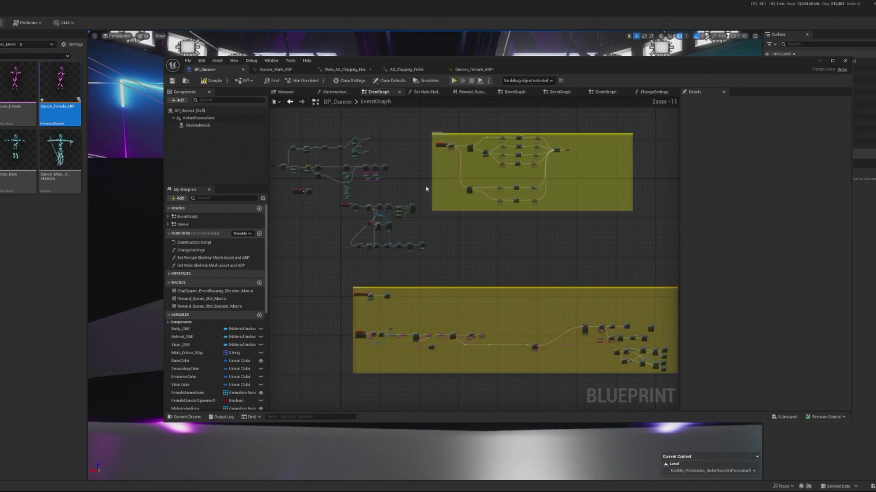
scroll(472, 150, up, 12)
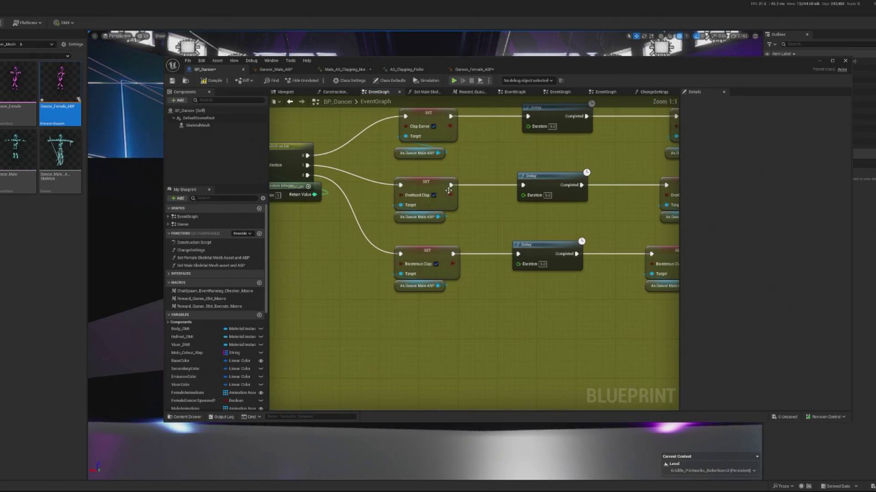
scroll(474, 228, down, 4)
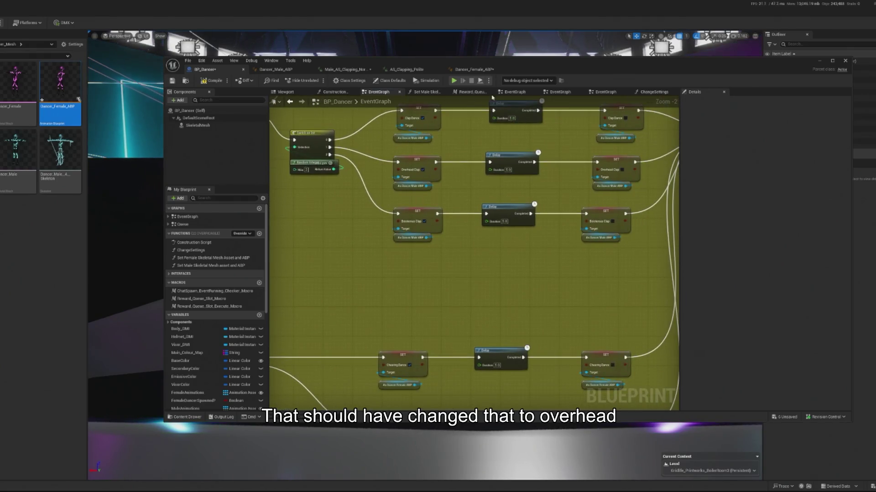
click(482, 70)
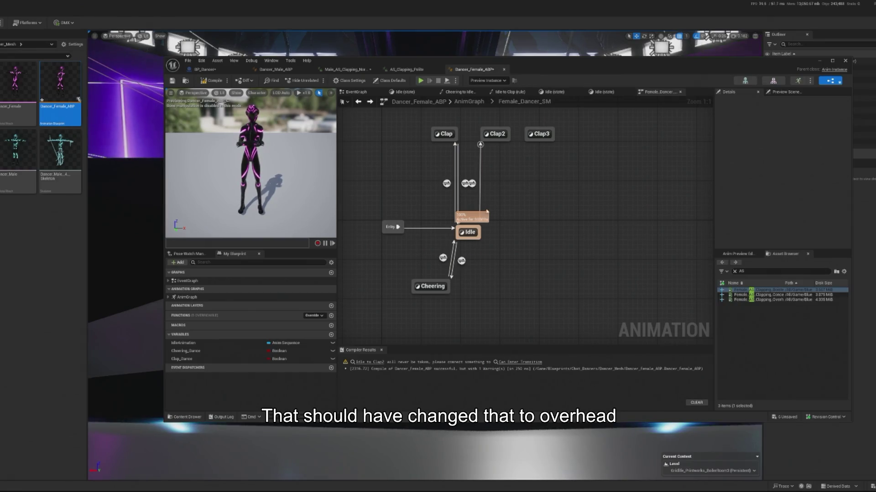
Step: Add Clap2-to-Idle and Idle-to-Clap3 transitions, and paste Overhead_Clap from Dancer_Male_ABP
drag(498, 143, 478, 231)
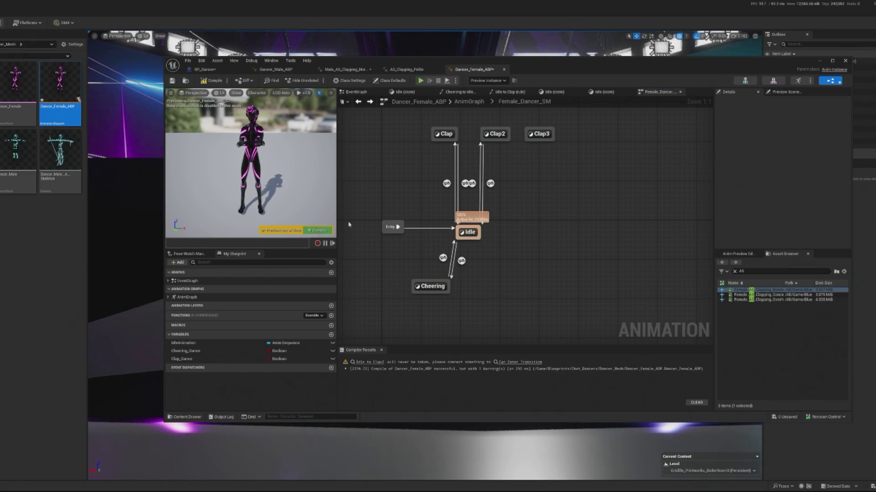
mouse_move(479, 230)
mouse_down()
mouse_move(534, 139)
mouse_move(480, 230)
mouse_up()
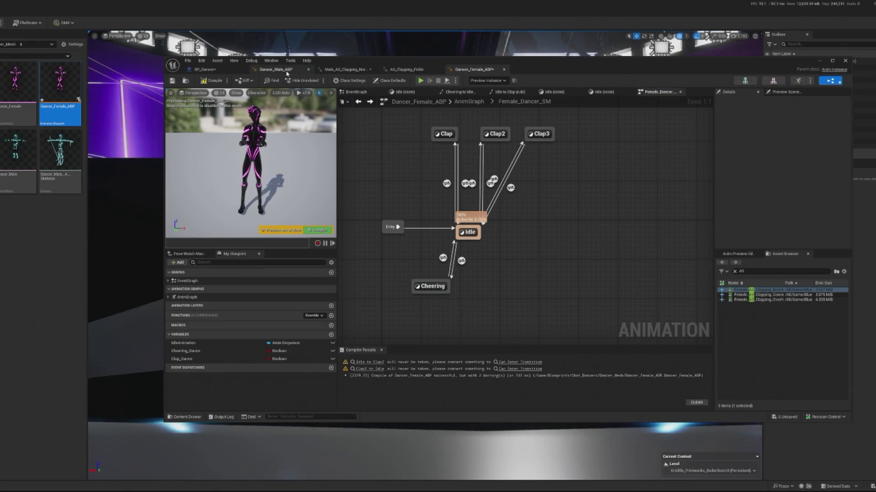
click(275, 70)
click(202, 376)
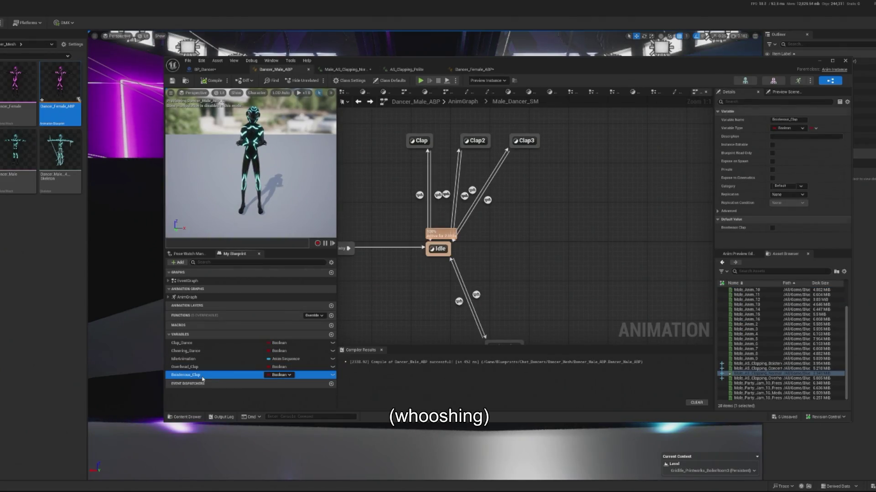
click(194, 367)
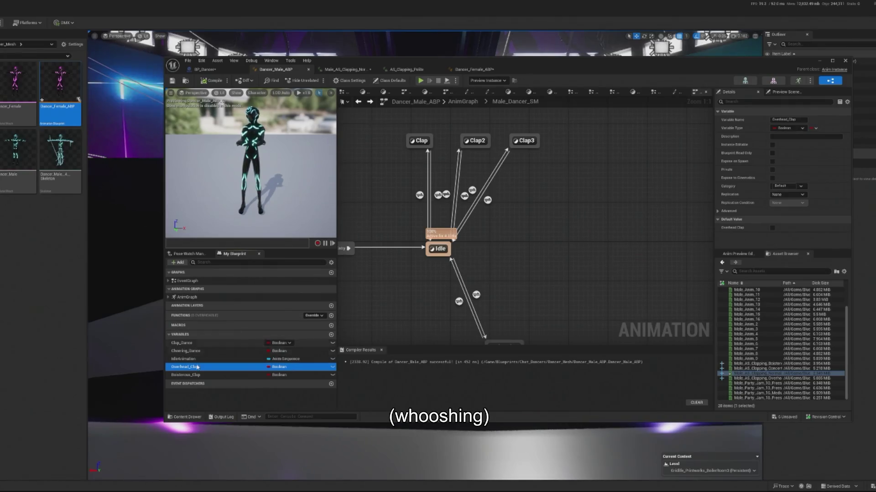
click(473, 70)
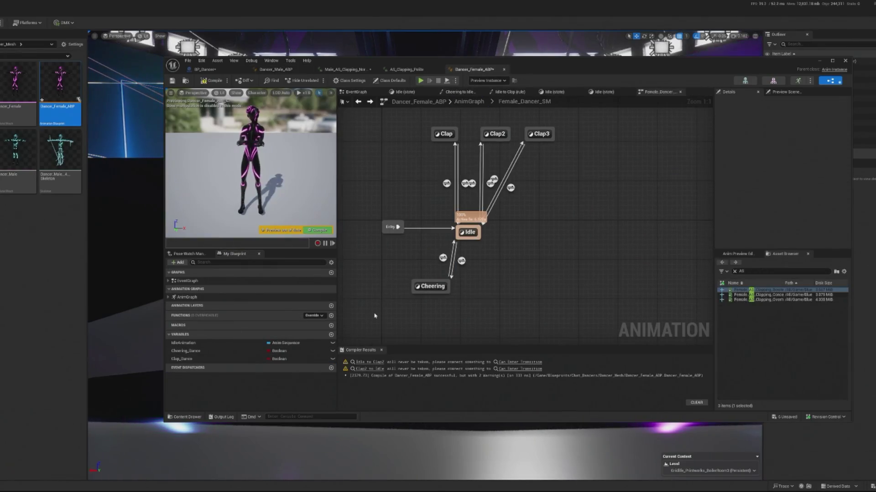
key(ctrl+v)
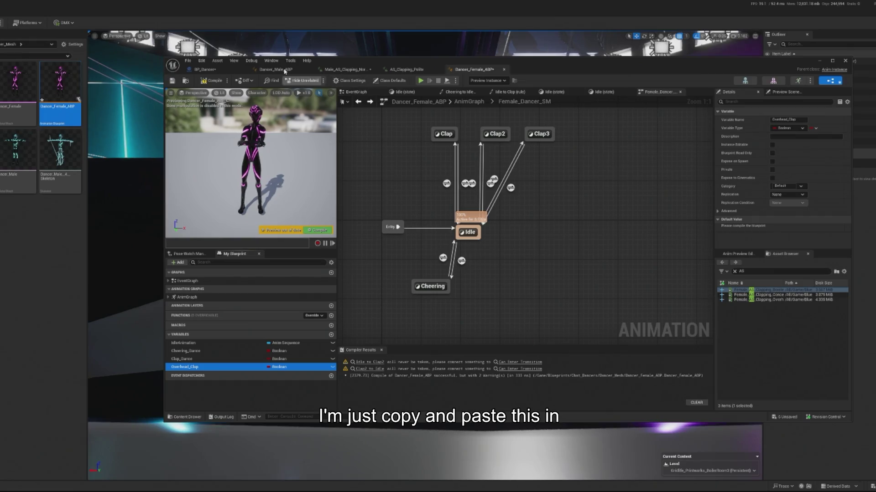
Step: Paste Boisterous_Clap from Dancer_Male_ABP and spread Clap2 and Clap3 further apart
click(285, 69)
click(186, 375)
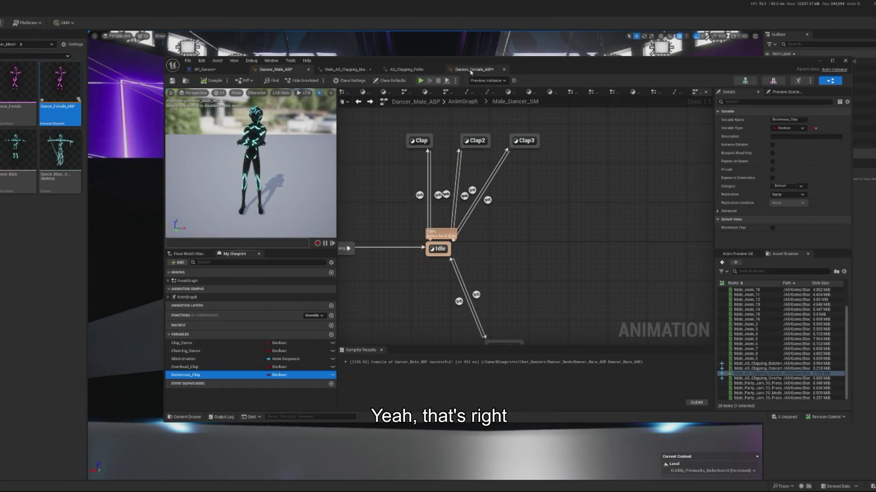
click(470, 69)
key(ctrl+v)
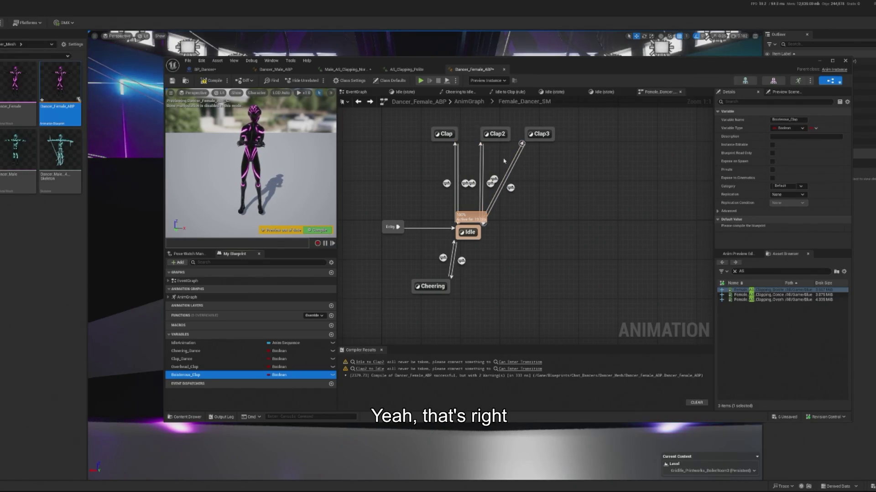
mouse_move(539, 134)
mouse_down()
mouse_move(558, 134)
mouse_move(516, 135)
mouse_move(526, 135)
mouse_up()
Step: Make the Idle-to-Clap2 rule require Overhead_Clap to be true, and compile
double_click(479, 183)
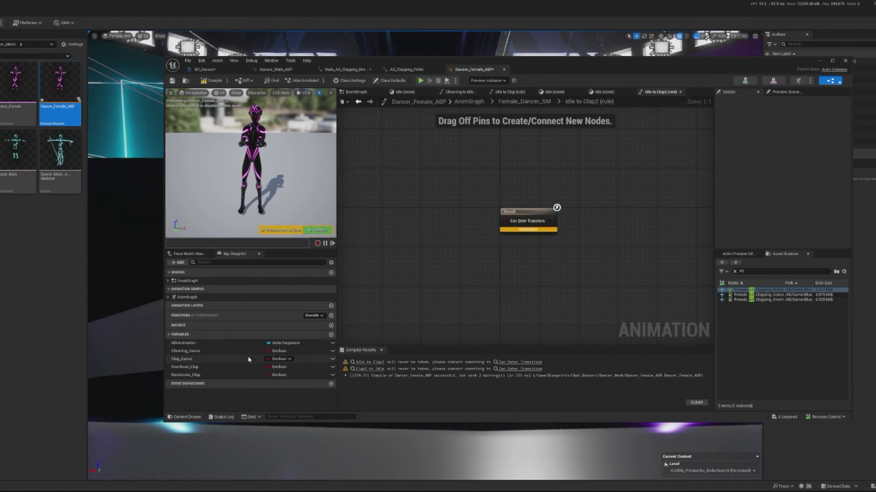
mouse_move(197, 371)
mouse_down()
mouse_move(401, 287)
mouse_move(409, 219)
mouse_move(505, 221)
mouse_up()
click(449, 229)
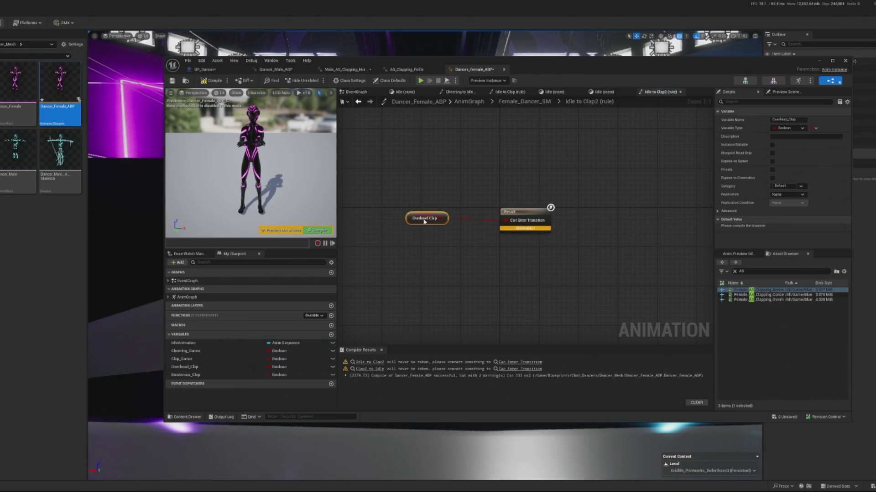
click(325, 232)
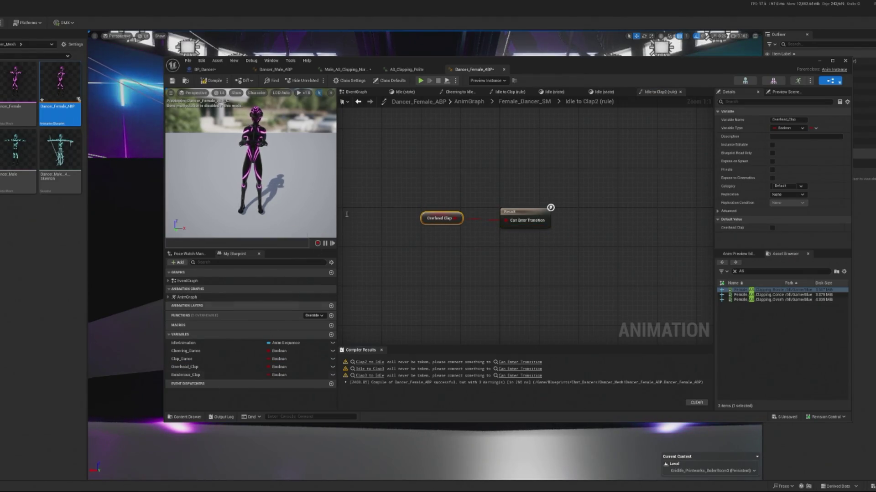
click(359, 103)
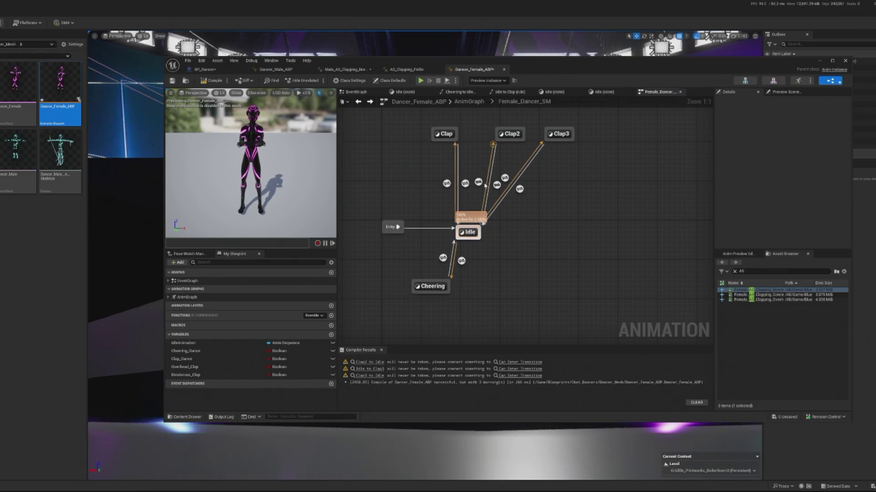
Step: Make the Clap2-to-Idle rule require NOT Overhead_Clap, then switch to BP_Dancer
double_click(507, 135)
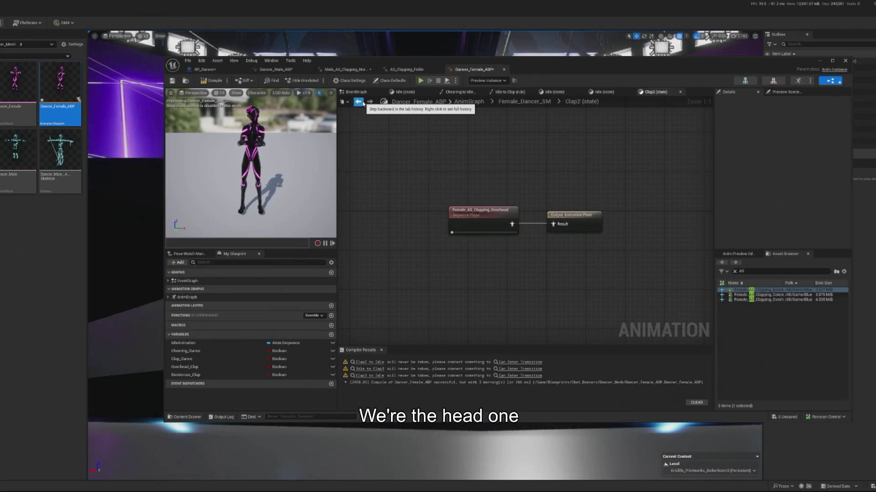
click(359, 102)
double_click(497, 185)
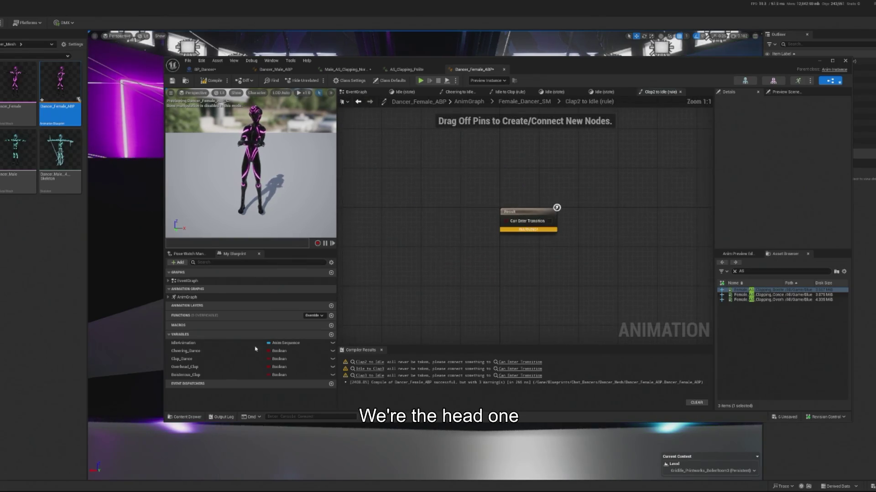
mouse_move(194, 367)
mouse_down()
mouse_move(425, 221)
mouse_move(437, 230)
mouse_move(458, 196)
mouse_move(502, 214)
mouse_move(479, 223)
mouse_up()
text(!)
click(488, 241)
click(205, 69)
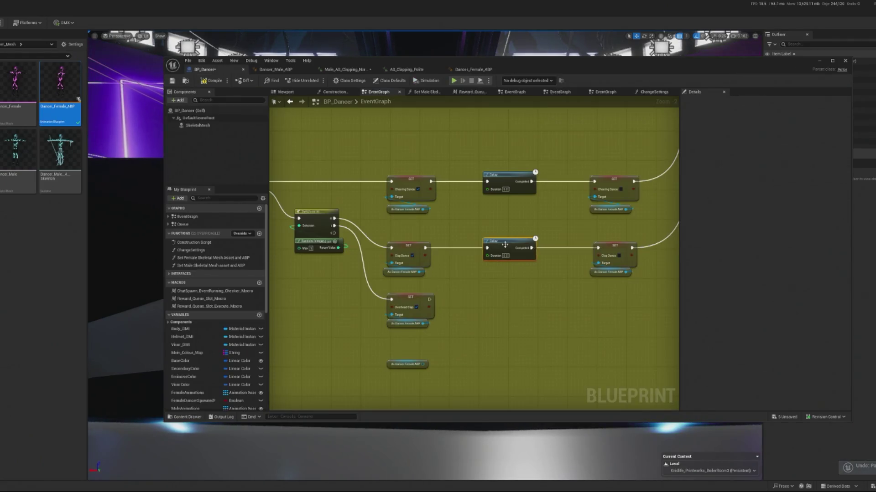
Step: Duplicate the Delay node and wire SET Overhead Clap into the new copy
key(ctrl+c)
key(ctrl+v)
drag(524, 260, 495, 304)
mouse_move(429, 299)
mouse_down()
mouse_move(502, 317)
mouse_move(415, 305)
mouse_move(504, 295)
mouse_up()
Step: Add a SET Overhead Clap node off As Dancer Female ABP, driven by the new Delay's Completed
click(392, 325)
mouse_move(434, 331)
mouse_down()
mouse_move(611, 332)
mouse_move(580, 305)
mouse_up()
text(ove)
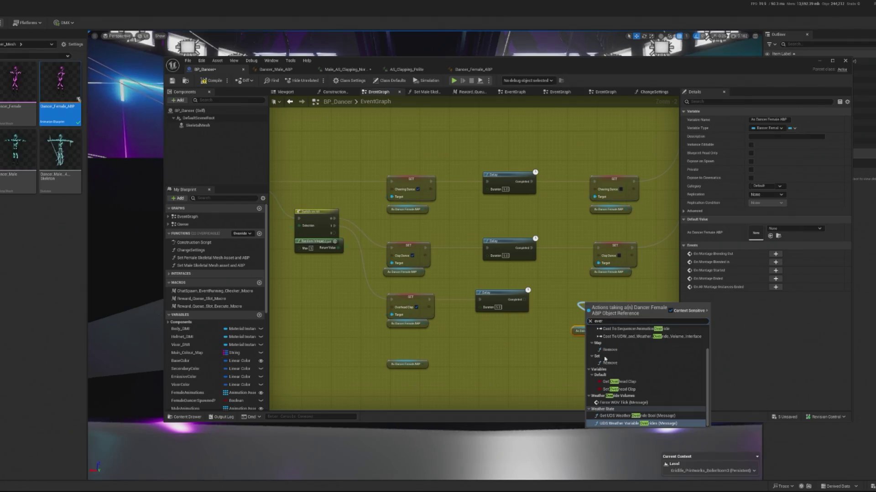
click(618, 390)
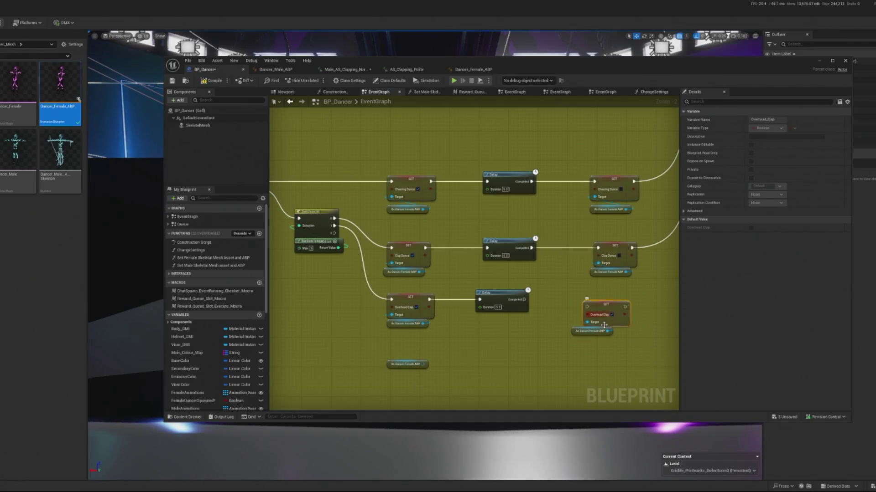
drag(602, 311, 618, 304)
mouse_move(525, 300)
mouse_down()
mouse_move(588, 306)
mouse_move(611, 91)
mouse_move(587, 196)
mouse_move(631, 116)
mouse_move(657, 218)
mouse_up()
Step: Align the new SET Overhead Clap node and save BP_Dancer with Ctrl+S
scroll(617, 265, down, 2)
scroll(535, 258, up, 3)
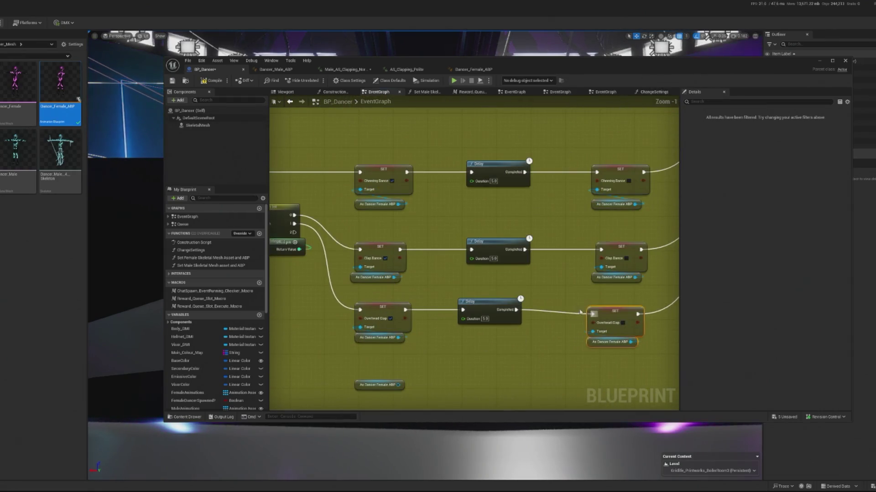
click(617, 323)
click(606, 309)
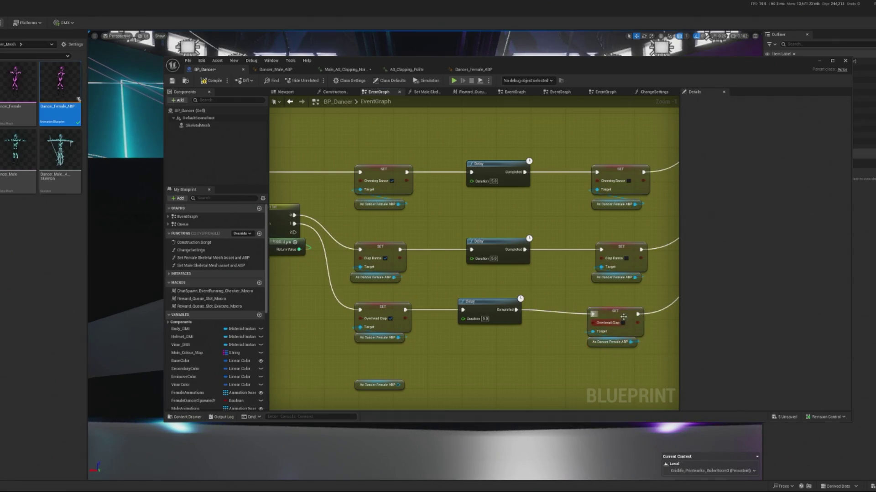
drag(616, 321, 621, 317)
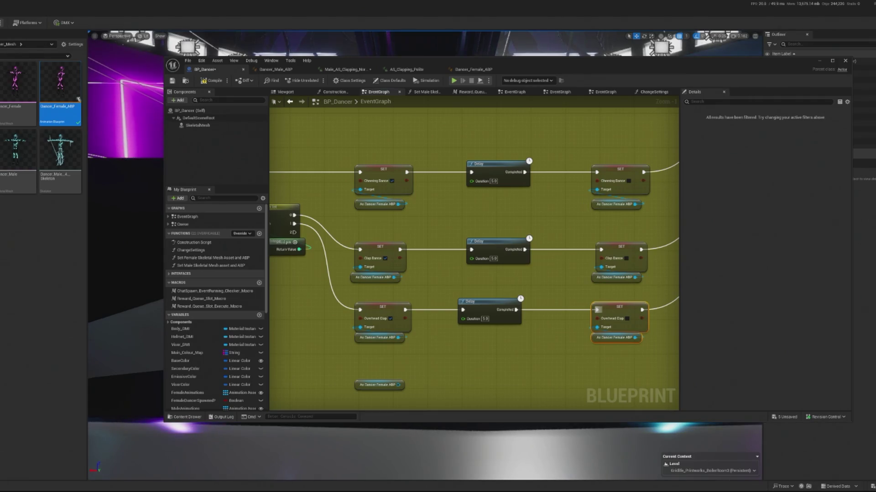
key(ctrl+s)
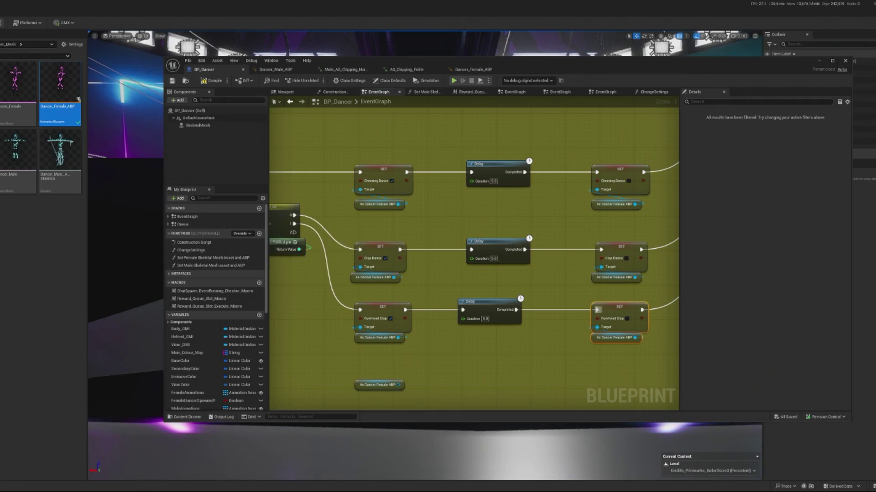
Step: Add a SET Boisterous Clap node set on, wired from new Switch on Int output 2
drag(390, 333, 427, 271)
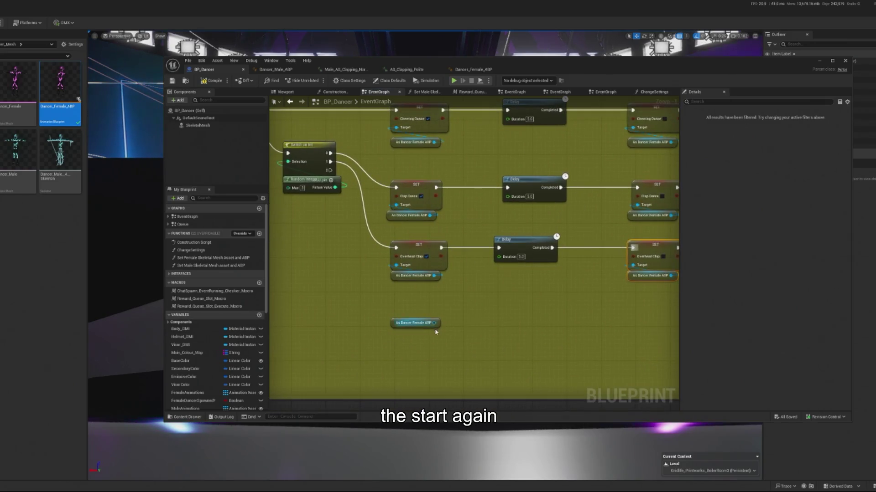
drag(436, 323, 396, 307)
text(bois)
click(436, 350)
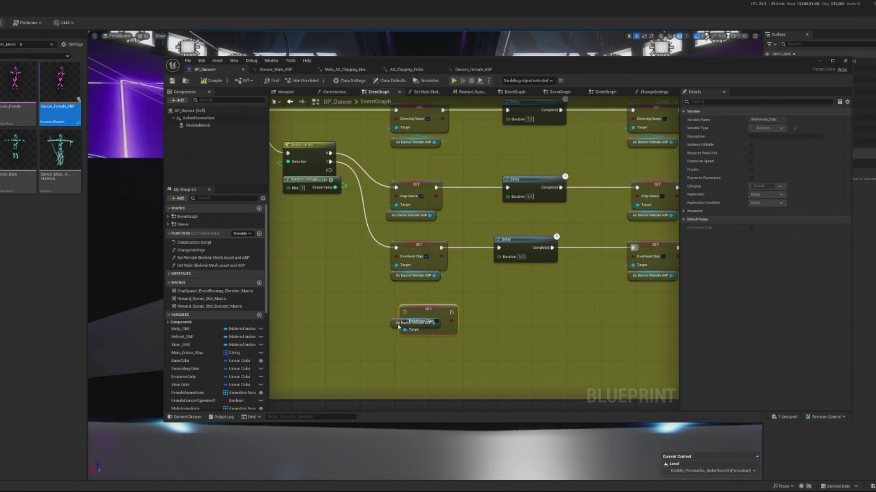
mouse_move(393, 320)
mouse_down()
mouse_move(398, 352)
mouse_move(401, 338)
mouse_up()
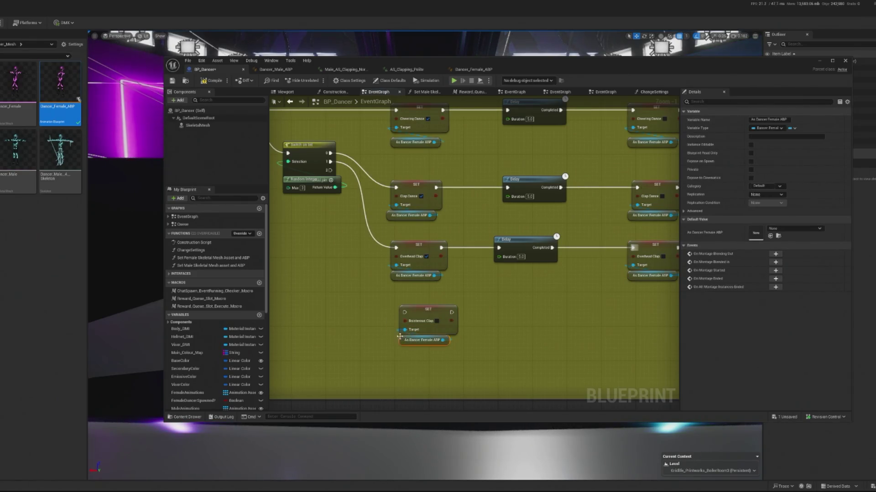
click(436, 321)
drag(428, 310, 423, 314)
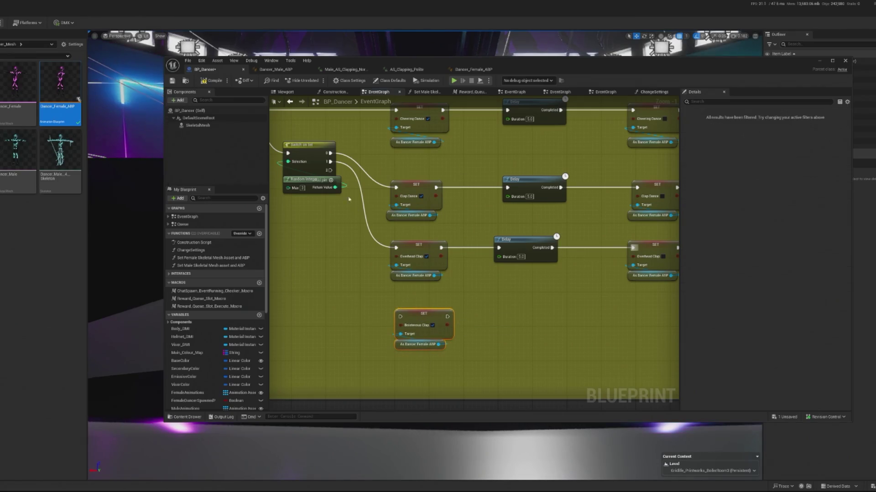
click(329, 171)
mouse_move(331, 170)
mouse_down()
mouse_move(385, 308)
mouse_move(400, 316)
mouse_up()
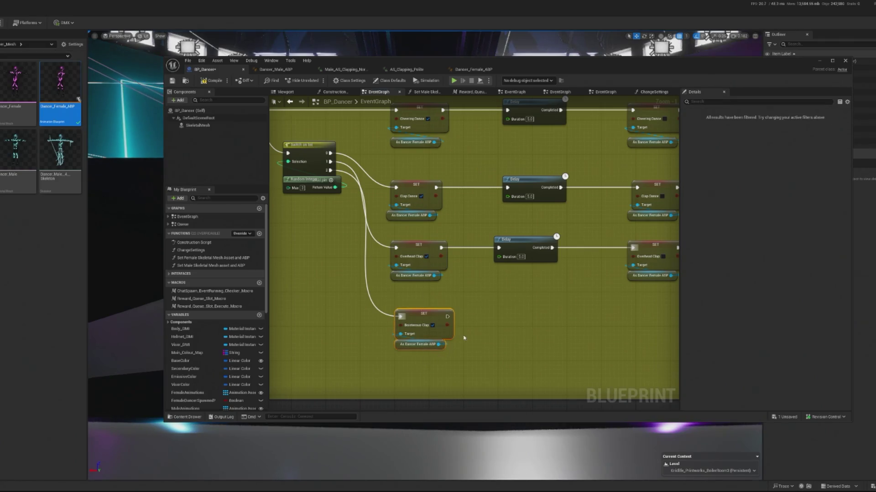
Step: Duplicate the Boisterous Clap setter and paste a Delay copy between the two setters
key(ctrl+w)
drag(461, 346, 654, 321)
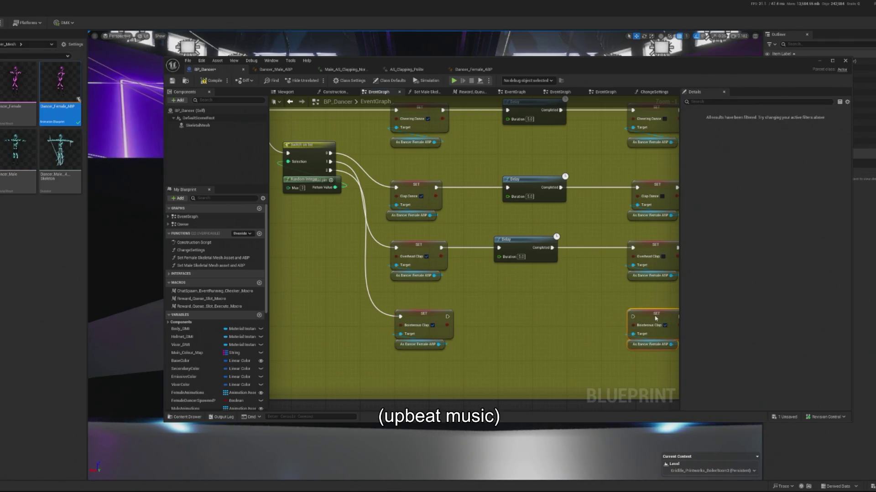
click(593, 296)
click(533, 244)
key(ctrl+c)
key(ctrl+v)
drag(546, 315, 542, 315)
Step: Chain first setter to Delay to second setter, then into the shared Delay
drag(446, 316, 501, 321)
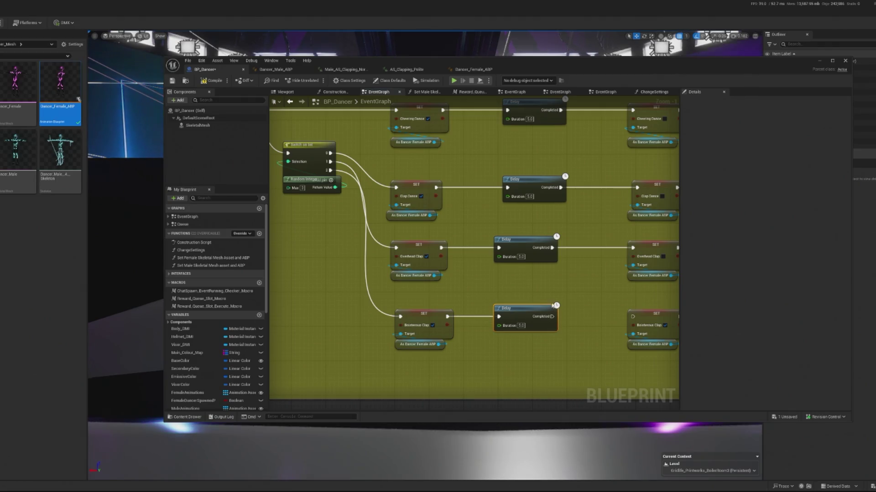
drag(428, 317, 509, 318)
drag(567, 316, 409, 390)
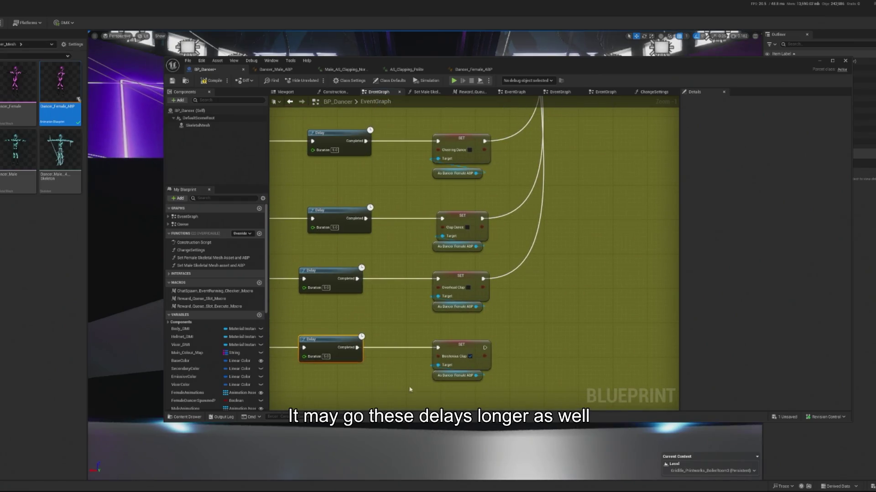
click(471, 358)
mouse_move(482, 352)
mouse_down()
mouse_move(548, 137)
mouse_move(513, 118)
mouse_move(598, 196)
mouse_move(596, 220)
mouse_up()
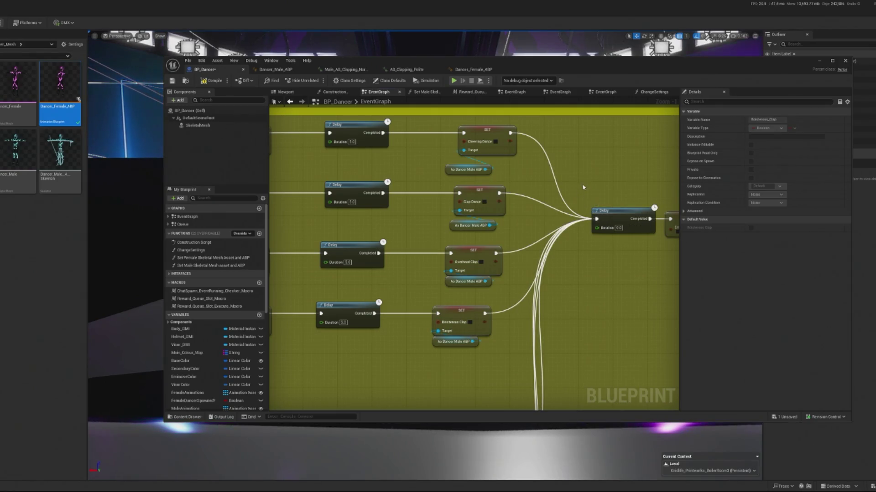
Step: Review both switches' clap branches, then compile and save BP_Dancer
scroll(479, 222, down, 4)
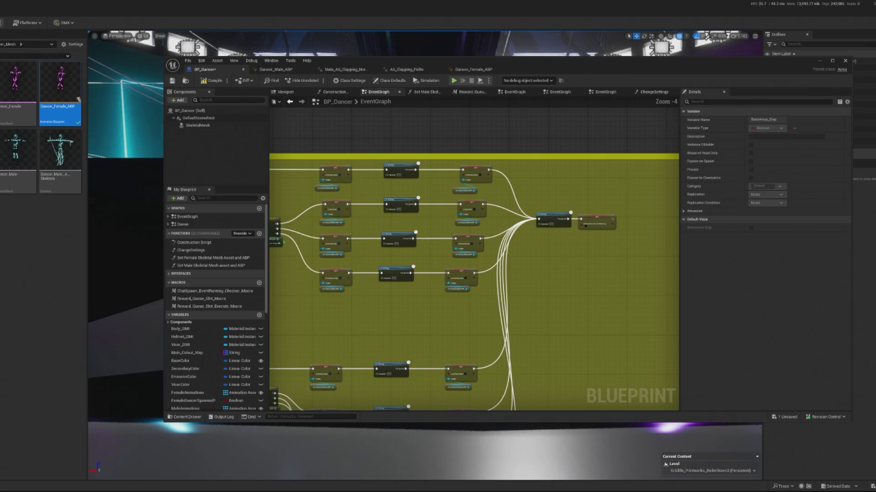
drag(405, 309, 421, 287)
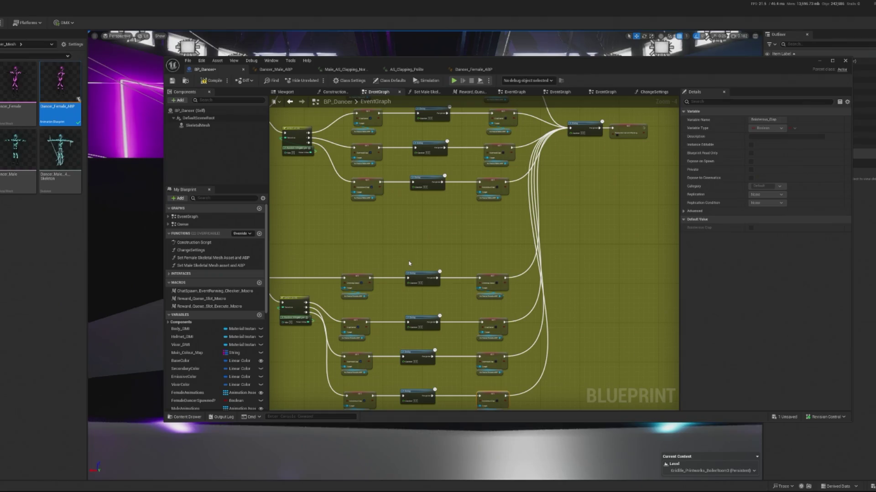
drag(432, 225, 502, 182)
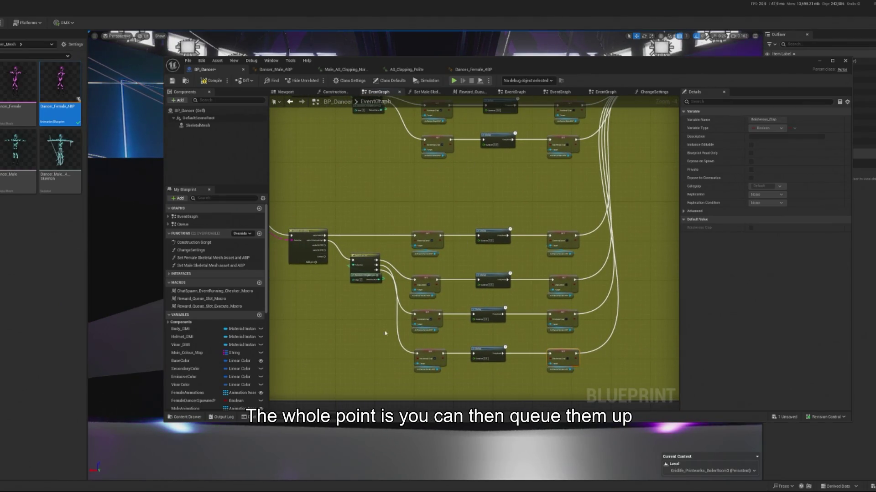
click(212, 81)
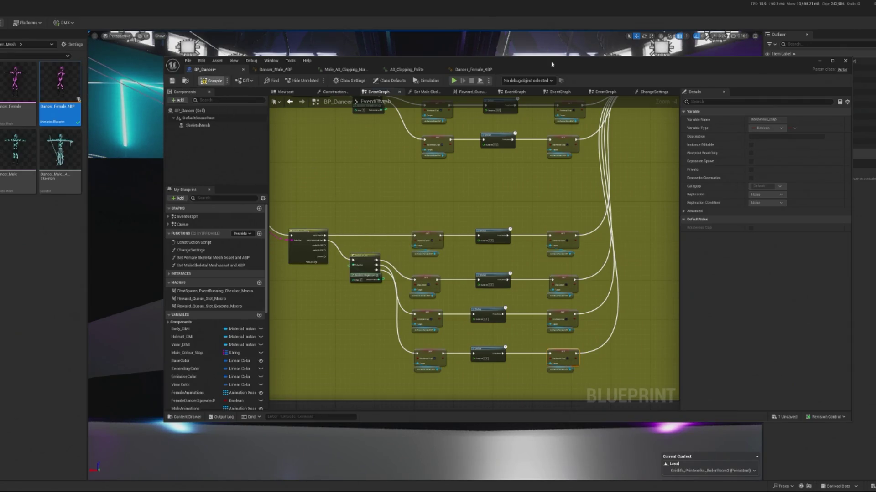
key(ctrl+s)
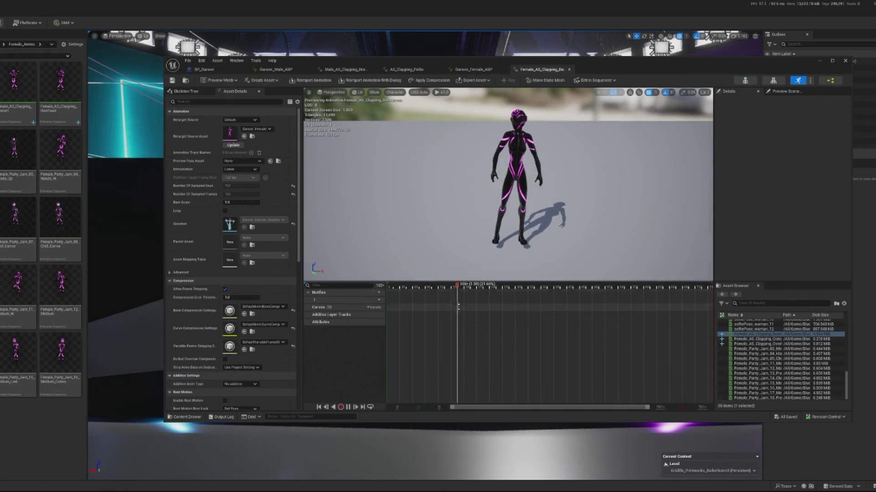
Step: Pause the open clip near frame 185 and remove the frames before the playhead
click(483, 311)
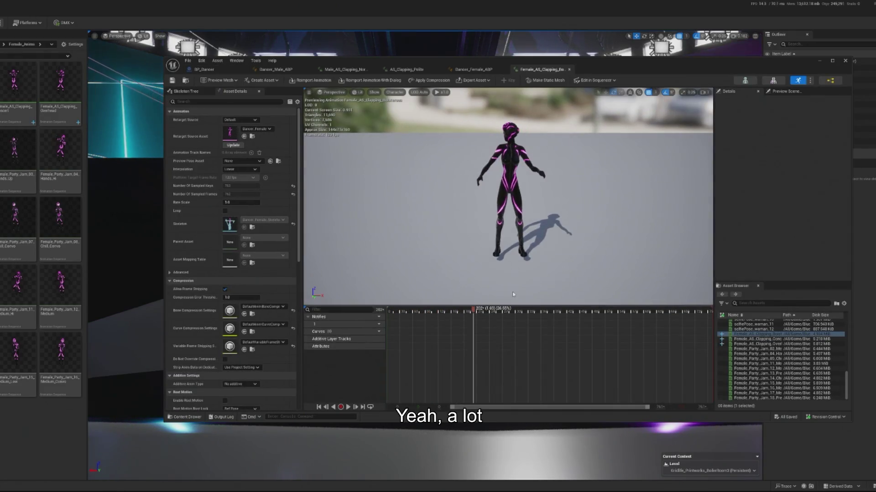
drag(476, 310, 467, 311)
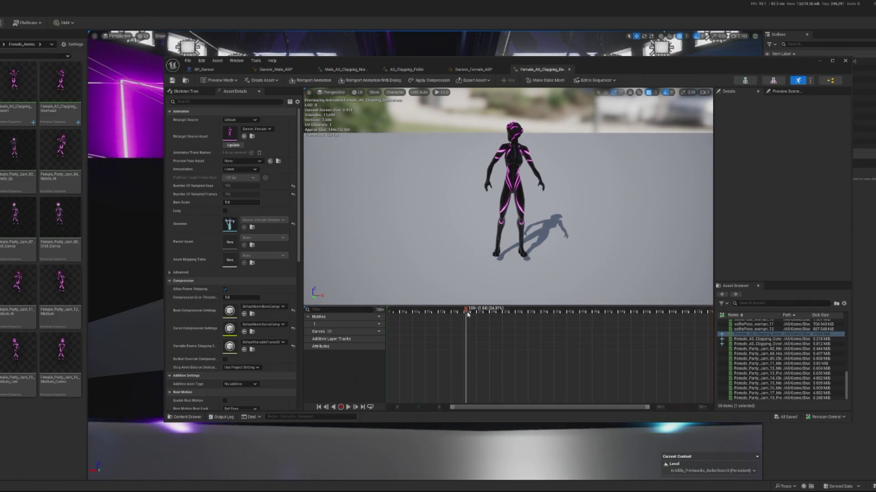
right_click(468, 314)
click(504, 387)
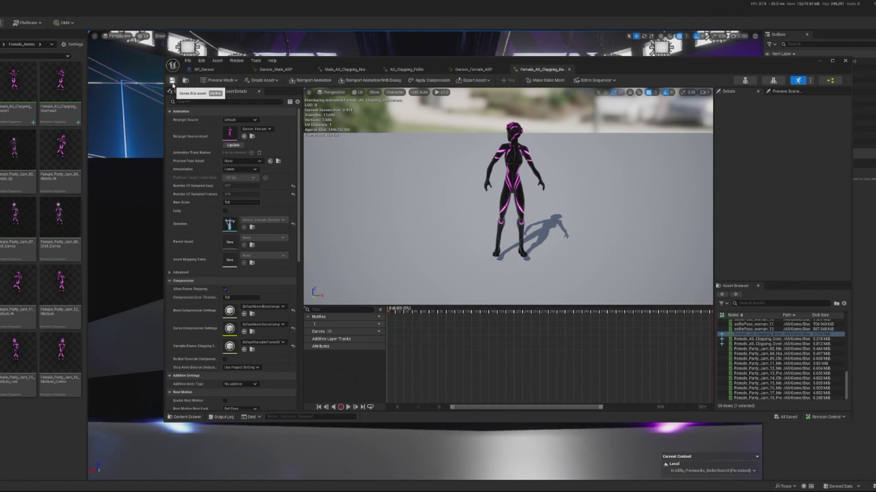
Step: Remove frames 0 to 181 from Female_AS_Clapping_Overhead, close the editor, and start Play with Alt+P
double_click(16, 92)
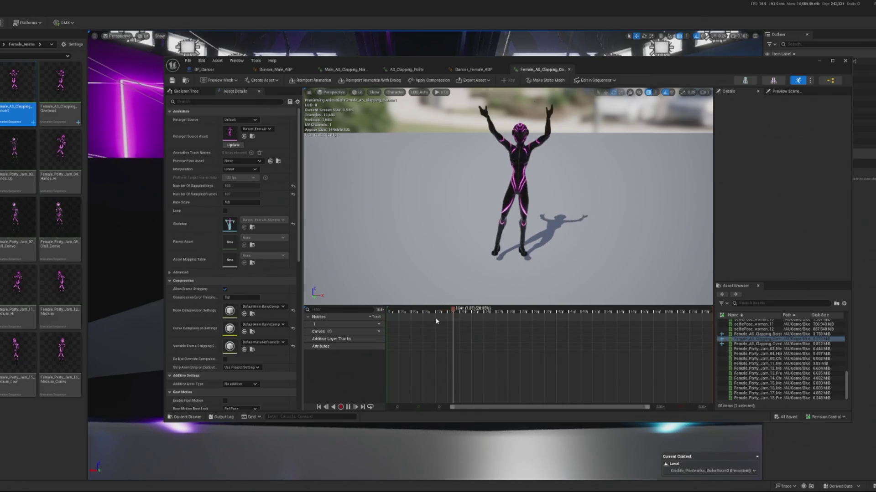
double_click(62, 84)
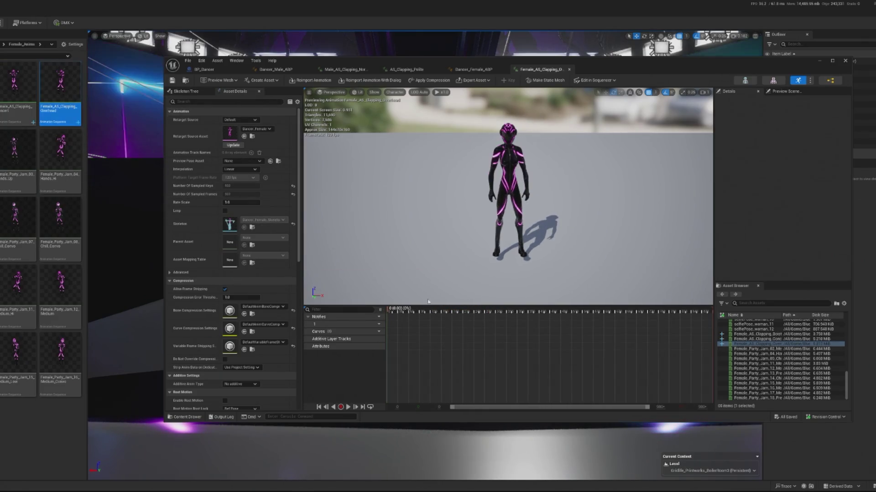
click(448, 327)
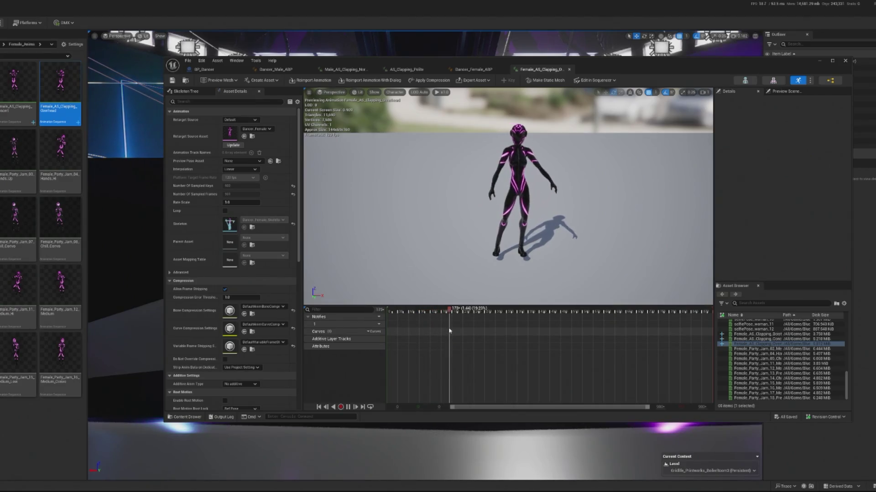
right_click(452, 314)
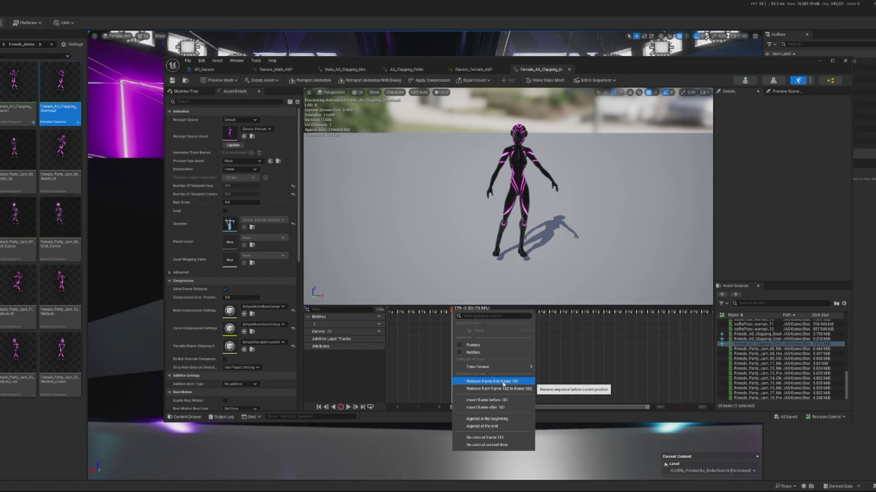
click(504, 384)
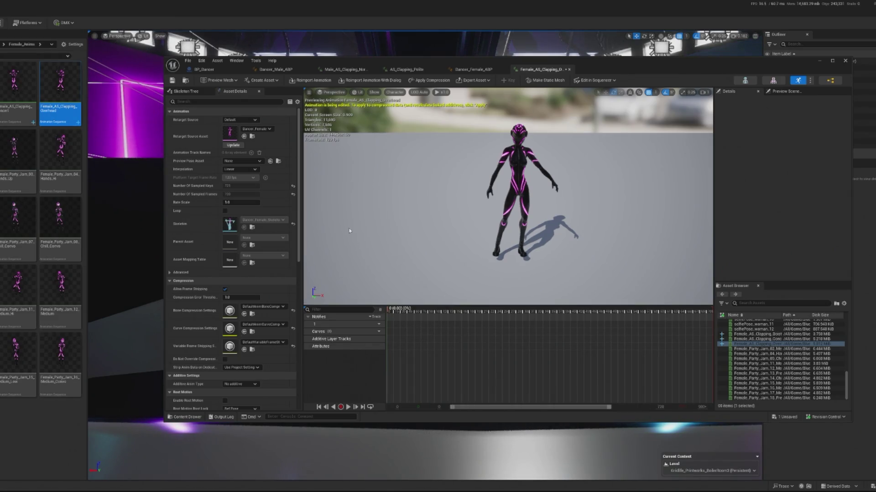
click(845, 60)
key(alt+p)
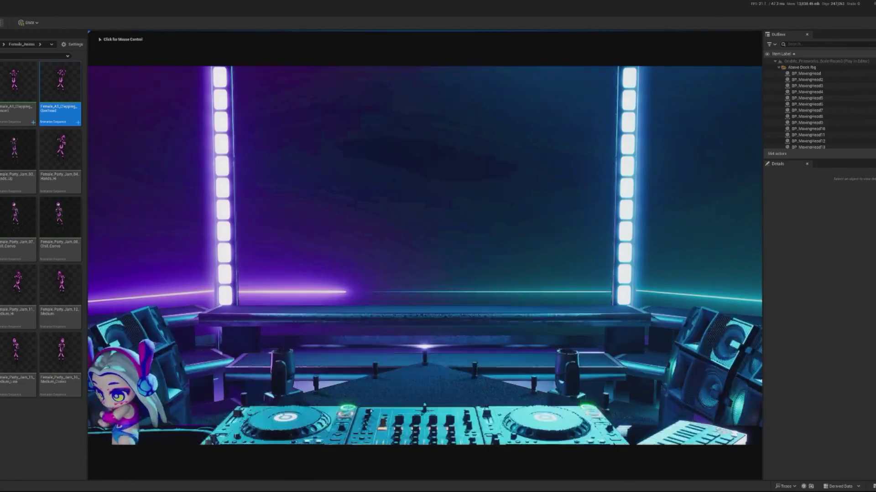